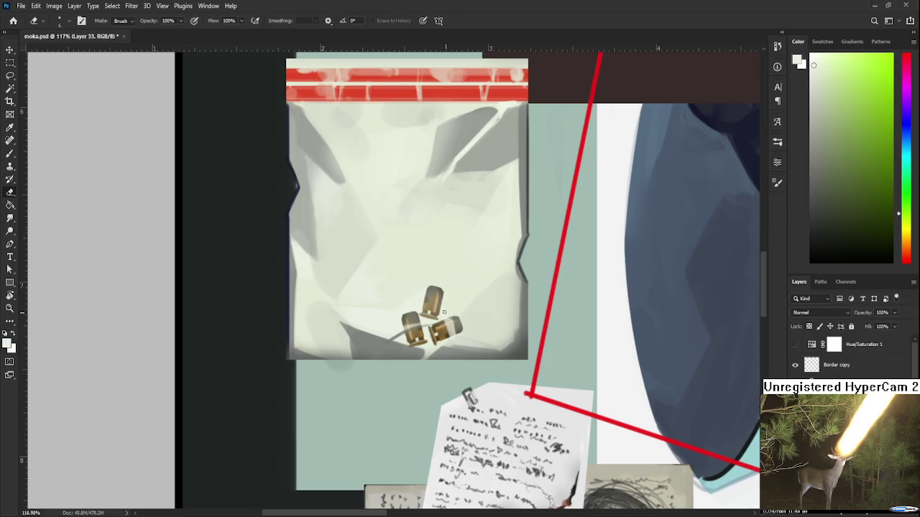
Step: Sample a grey from the evidence bag and zoom around the casings
{"action": "key", "text": "b"}
{"action": "left_click", "coordinate": [467, 340], "text": "alt"}
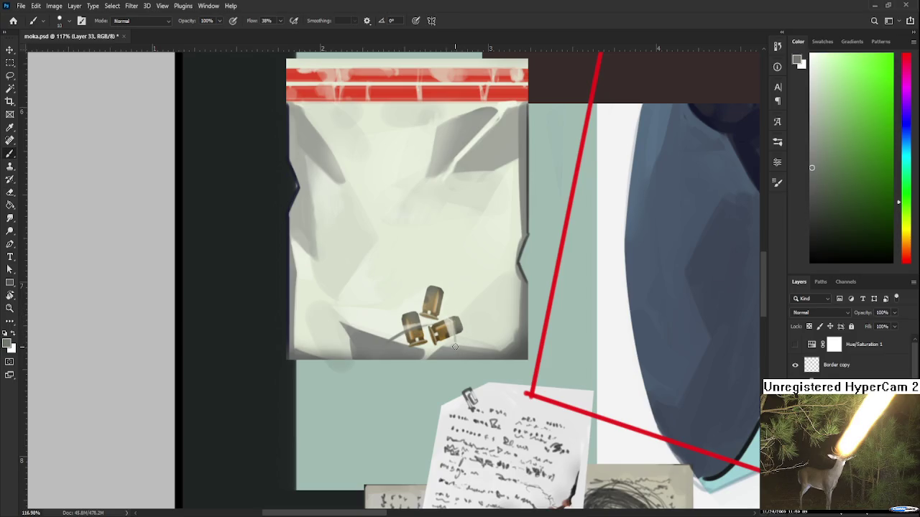
{"action": "key", "text": "e"}
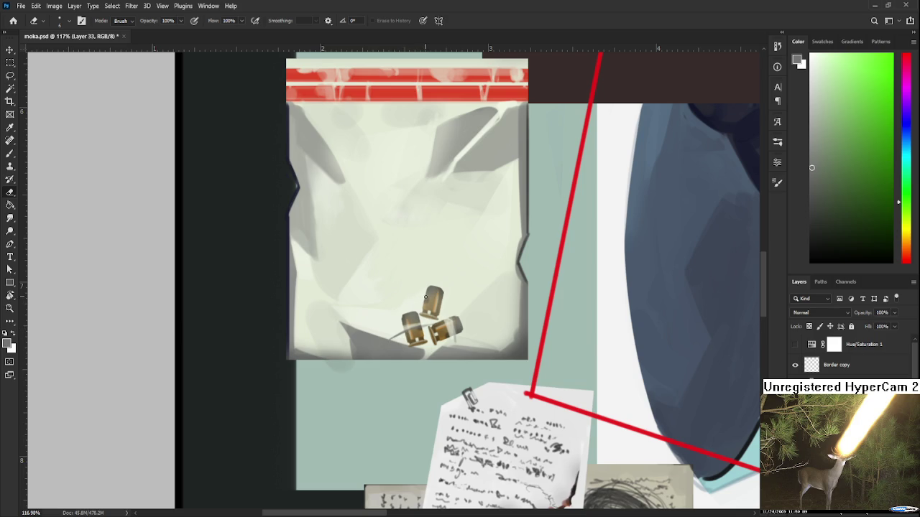
{"action": "scroll", "coordinate": [426, 296], "scroll_direction": "down", "scroll_amount": 3}
{"action": "scroll", "coordinate": [425, 296], "scroll_direction": "down", "scroll_amount": 3}
{"action": "scroll", "coordinate": [438, 295], "scroll_direction": "up", "scroll_amount": 4}
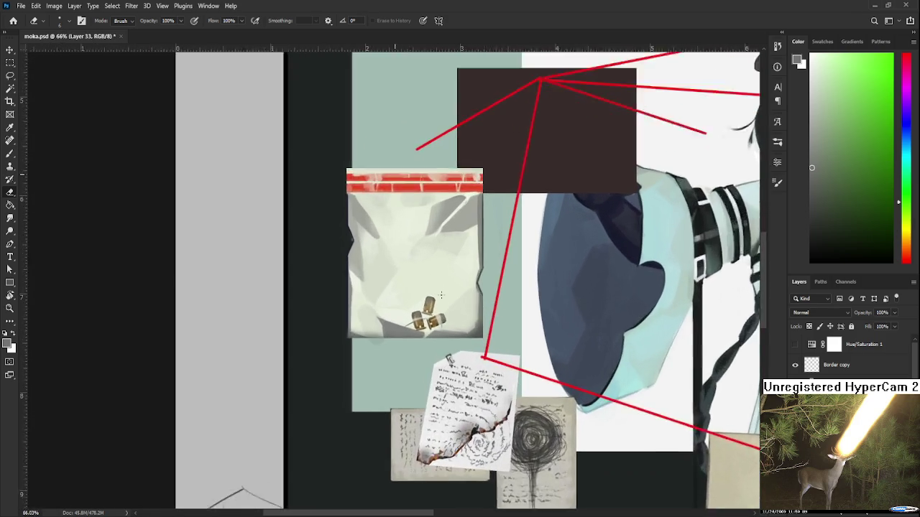
{"action": "scroll", "coordinate": [441, 295], "scroll_direction": "up", "scroll_amount": 2}
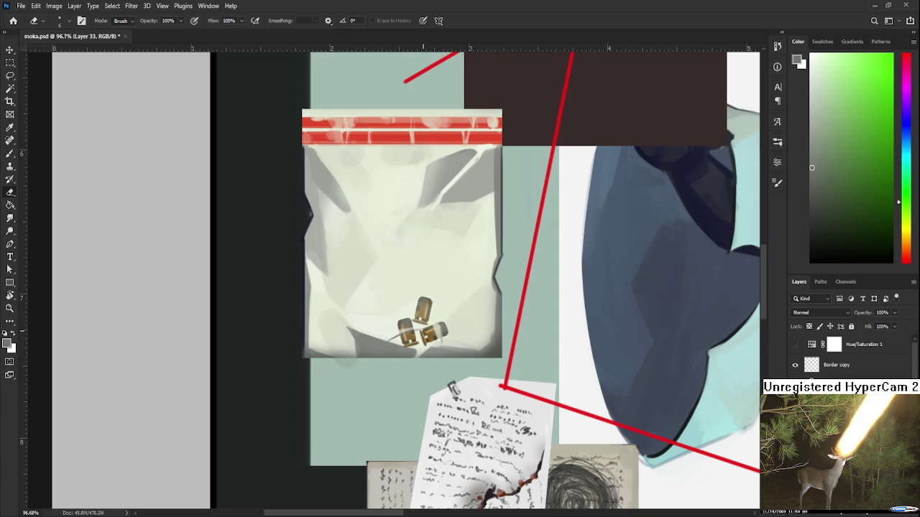
{"action": "scroll", "coordinate": [423, 327], "scroll_direction": "up", "scroll_amount": 1}
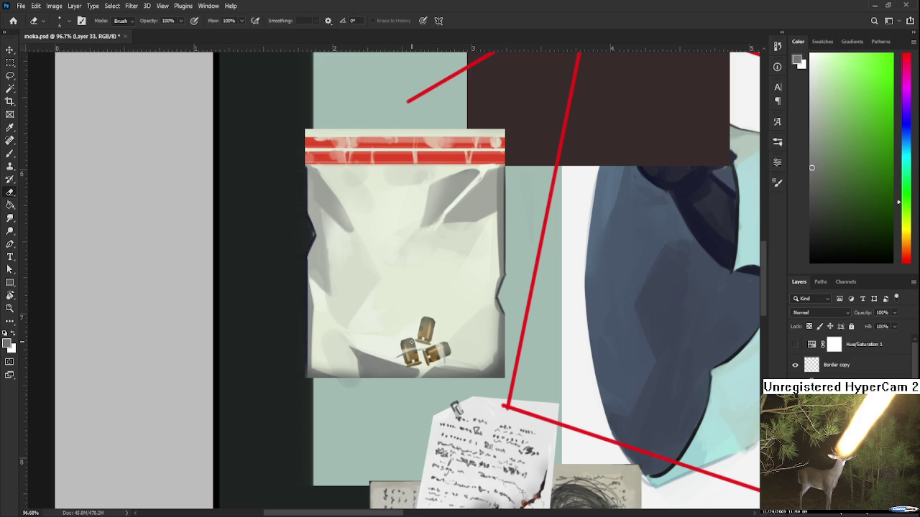
{"action": "scroll", "coordinate": [413, 343], "scroll_direction": "up", "scroll_amount": 1}
{"action": "scroll", "coordinate": [415, 341], "scroll_direction": "up", "scroll_amount": 2}
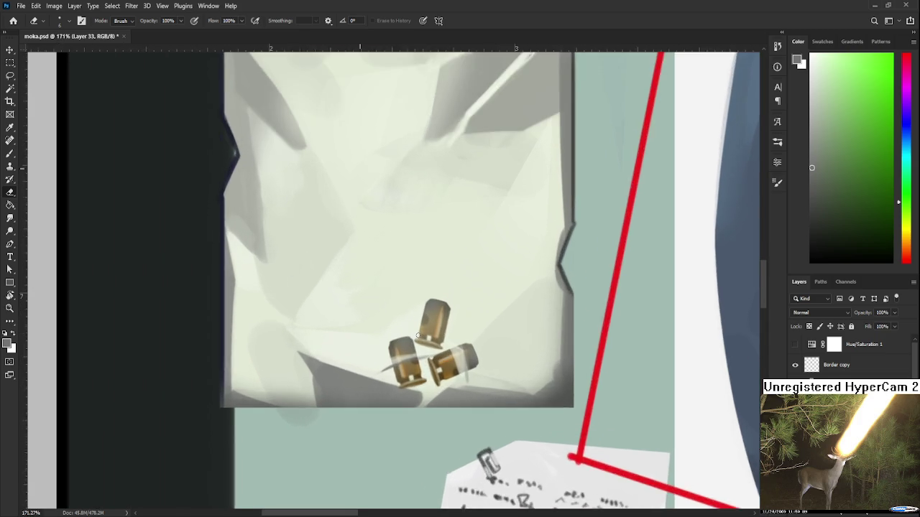
{"action": "scroll", "coordinate": [416, 337], "scroll_direction": "up", "scroll_amount": 2}
{"action": "scroll", "coordinate": [418, 336], "scroll_direction": "up", "scroll_amount": 1}
Step: Tilt the view and paint a near-white glint over the upper casing
{"action": "key", "text": "r"}
{"action": "left_click_drag", "start_coordinate": [417, 335], "coordinate": [449, 339]}
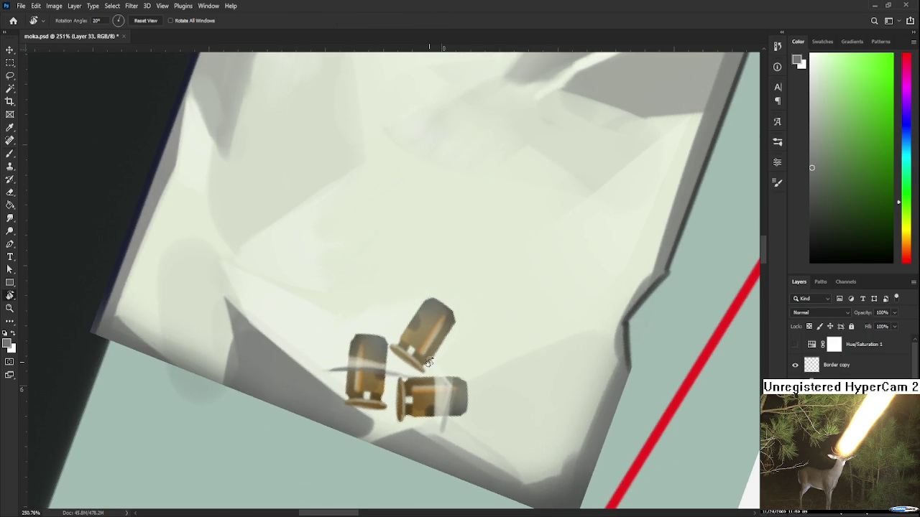
{"action": "key", "text": "b"}
{"action": "key", "text": "e"}
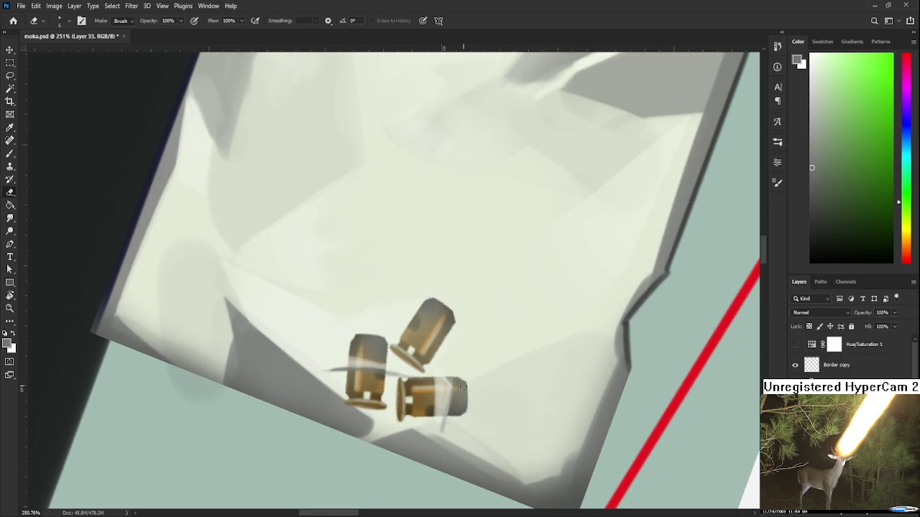
{"action": "key", "text": "b"}
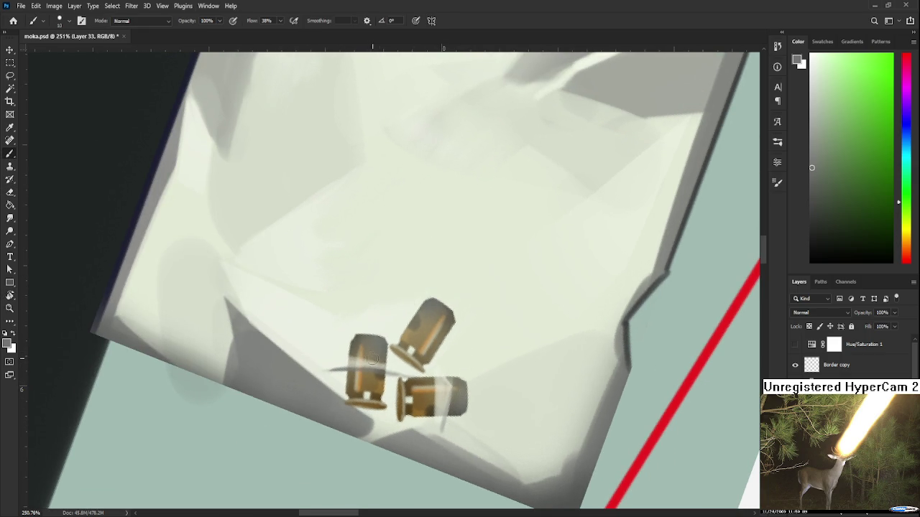
{"action": "left_click", "coordinate": [428, 299], "text": "alt"}
{"action": "left_click_drag", "start_coordinate": [425, 317], "coordinate": [407, 338]}
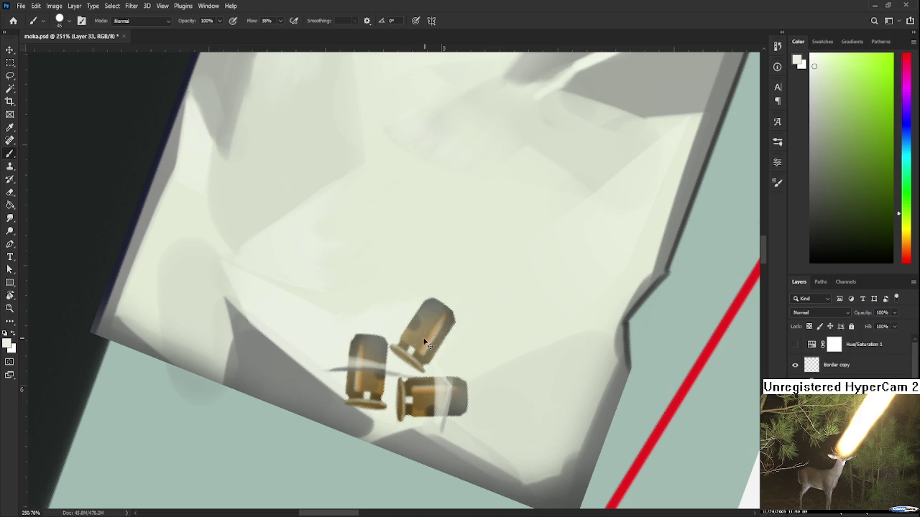
Step: Paint a thin, fine-brush light streak diagonally across the casings, keeping it after undo/redo
{"action": "key", "text": "e"}
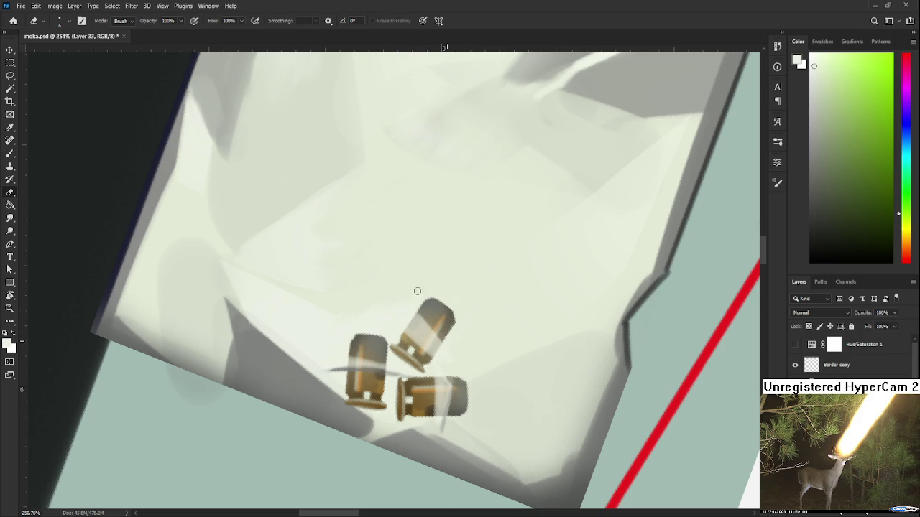
{"action": "key", "text": "b"}
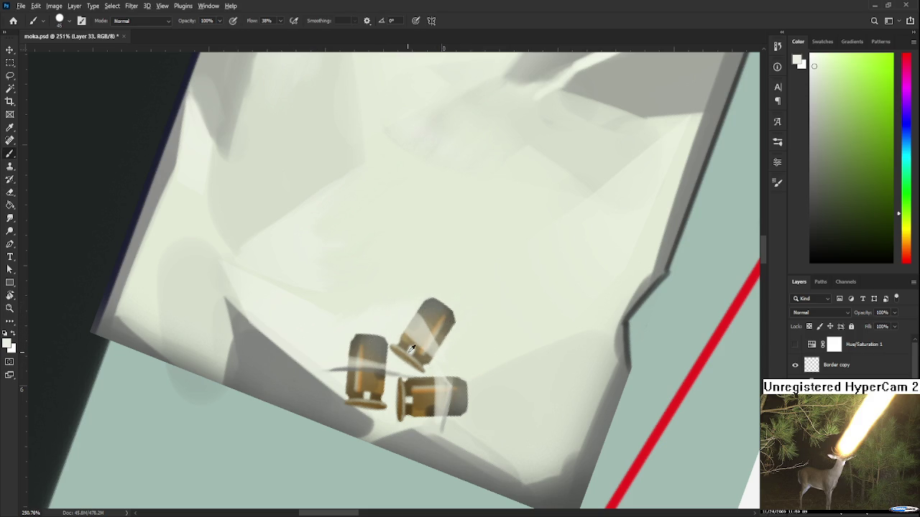
{"action": "left_click", "coordinate": [381, 343], "text": "alt"}
{"action": "key", "text": "bracketleft"}
{"action": "key", "text": "bracketleft"}
{"action": "key", "text": "bracketleft"}
{"action": "key", "text": "bracketleft"}
{"action": "key", "text": "bracketleft"}
{"action": "key", "text": "bracketleft"}
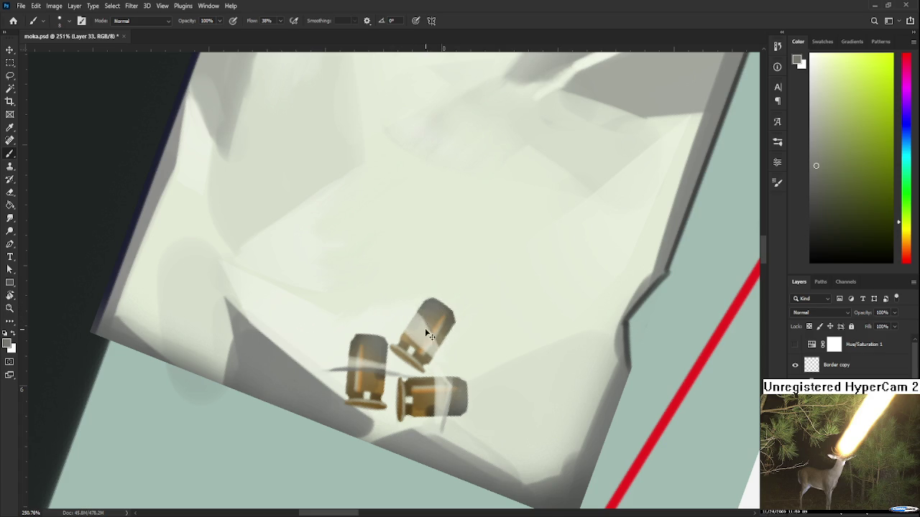
{"action": "left_click_drag", "start_coordinate": [419, 307], "coordinate": [460, 387]}
{"action": "key", "text": "ctrl+z"}
{"action": "key", "text": "ctrl+shift+z"}
{"action": "key", "text": "ctrl+z"}
{"action": "key", "text": "ctrl+shift+z"}
Step: Re-rotate the view and erase part of the faint streak beside the casings
{"action": "key", "text": "e"}
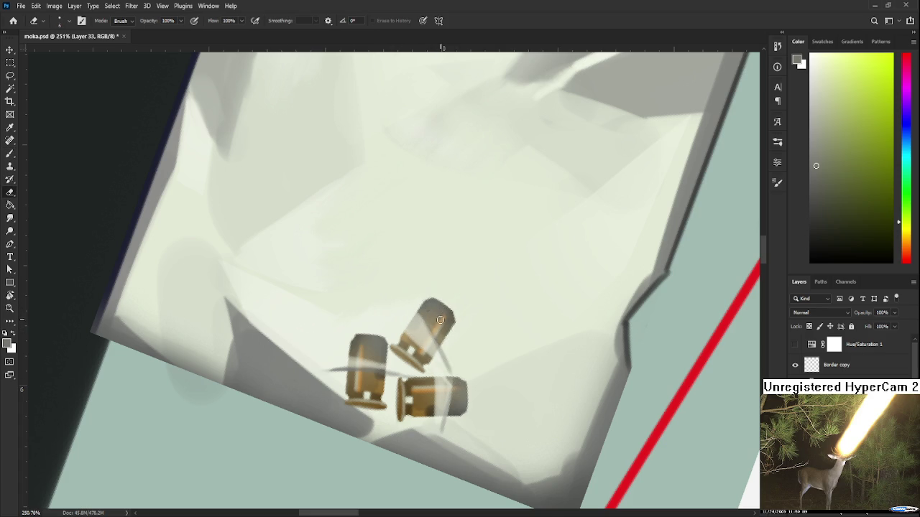
{"action": "key", "text": "r"}
{"action": "left_click_drag", "start_coordinate": [445, 346], "coordinate": [402, 316]}
{"action": "key", "text": "b"}
{"action": "left_click", "coordinate": [421, 298], "text": "alt"}
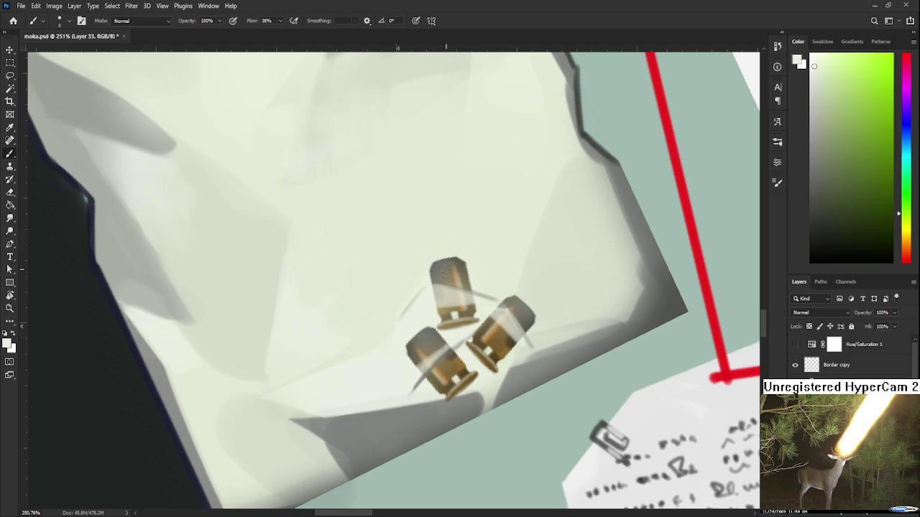
{"action": "key", "text": "e"}
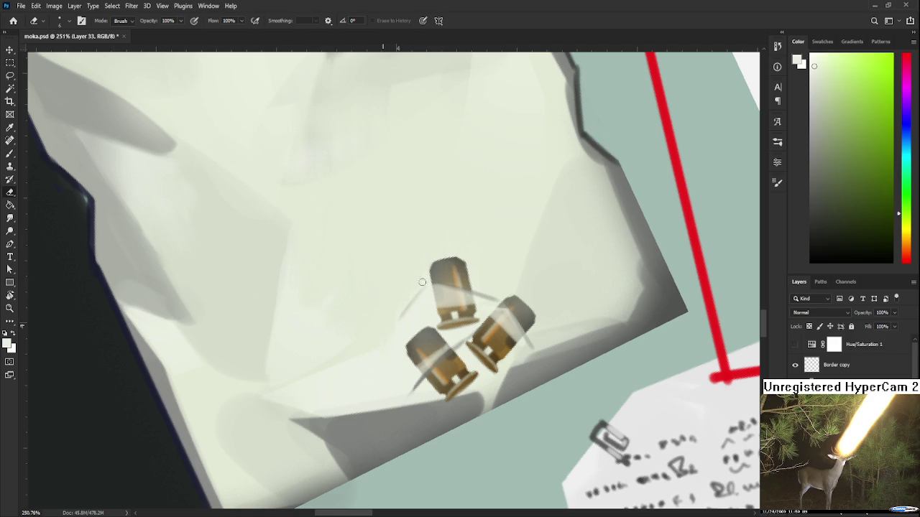
{"action": "left_click_drag", "start_coordinate": [422, 288], "coordinate": [404, 312]}
{"action": "scroll", "coordinate": [514, 361], "scroll_direction": "down", "scroll_amount": 1, "text": "alt"}
Step: Sample grey-green and darker tones from the bag near the casings
{"action": "scroll", "coordinate": [512, 361], "scroll_direction": "down", "scroll_amount": 2, "text": "alt"}
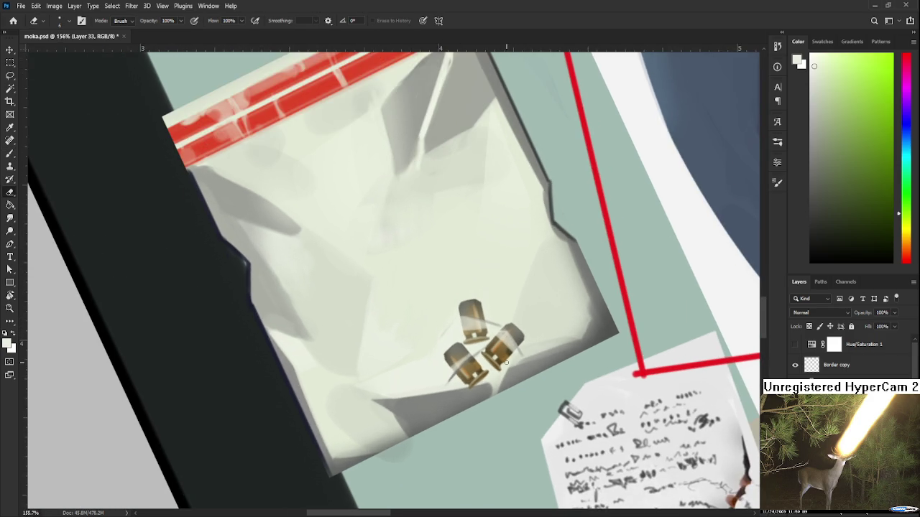
{"action": "scroll", "coordinate": [510, 359], "scroll_direction": "up", "scroll_amount": 1, "text": "alt"}
{"action": "key", "text": "b"}
{"action": "left_click", "coordinate": [493, 284], "text": "alt"}
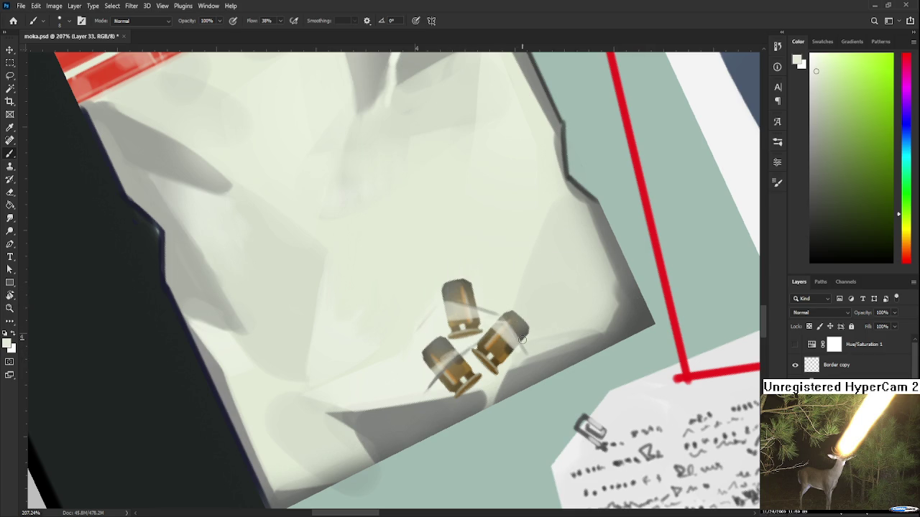
{"action": "left_click", "coordinate": [535, 365], "text": "alt"}
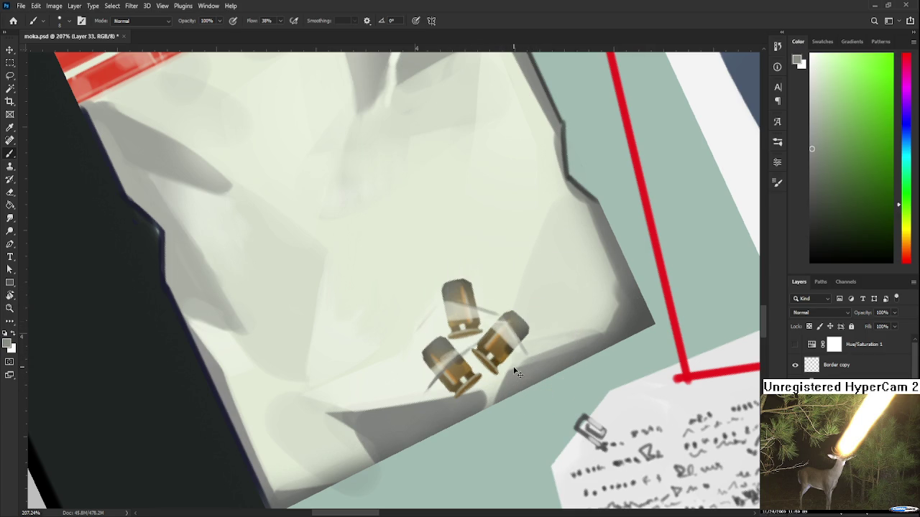
{"action": "left_click_drag", "start_coordinate": [513, 367], "coordinate": [486, 368]}
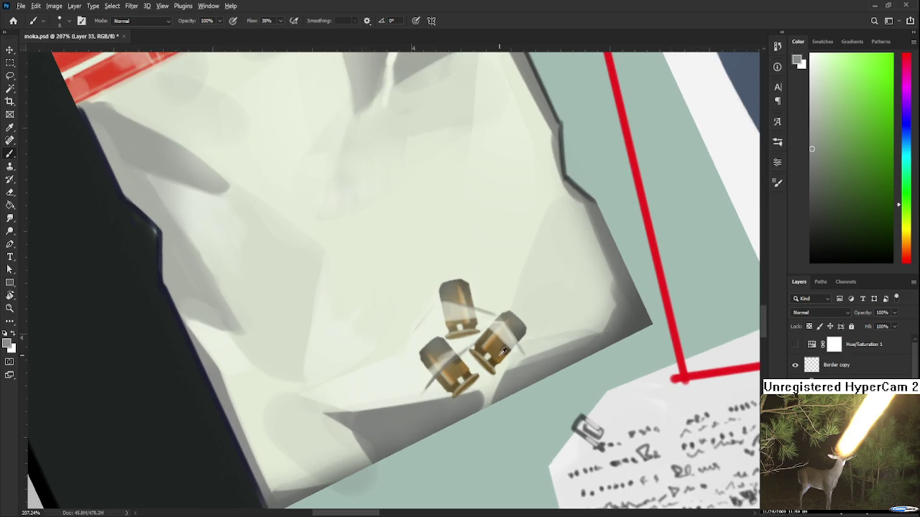
{"action": "left_click", "coordinate": [454, 393], "text": "alt"}
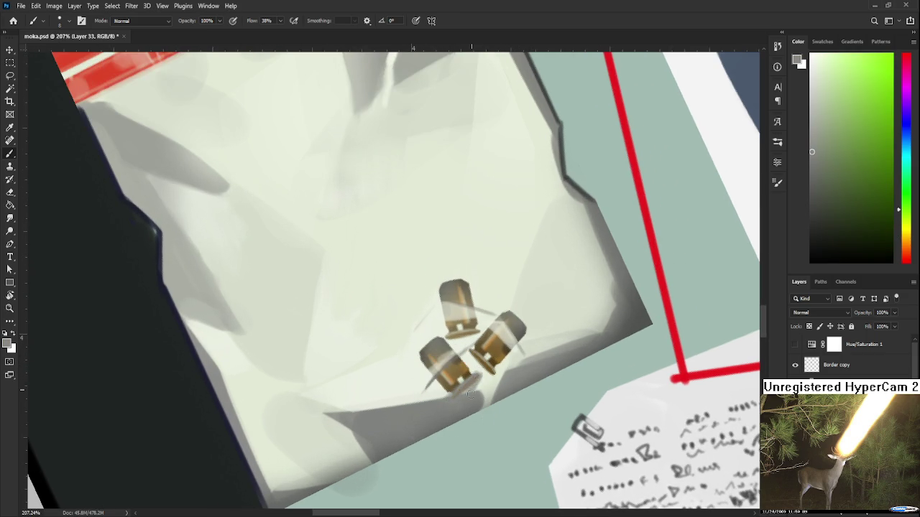
Step: Swap the paint colour to white and turn the view so the bag sits nearly upright
{"action": "key", "text": "x"}
{"action": "key", "text": "e"}
{"action": "key", "text": "b"}
{"action": "scroll", "coordinate": [445, 323], "scroll_direction": "up", "scroll_amount": 1}
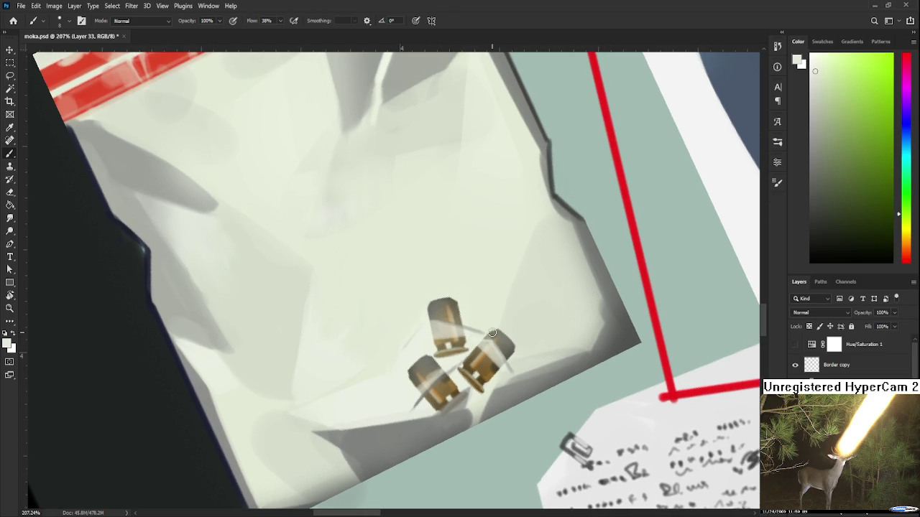
{"action": "scroll", "coordinate": [492, 332], "scroll_direction": "down", "scroll_amount": 3}
{"action": "scroll", "coordinate": [488, 336], "scroll_direction": "up", "scroll_amount": 2}
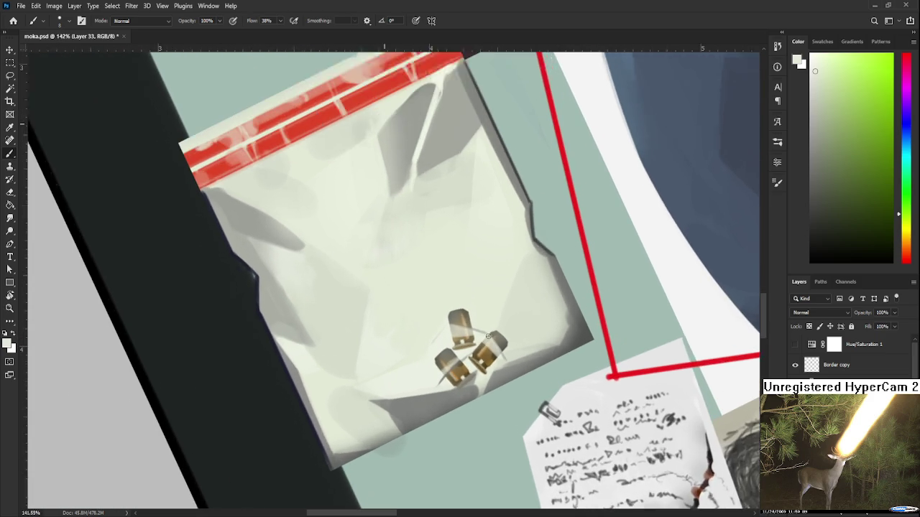
{"action": "key", "text": "r"}
{"action": "left_click_drag", "start_coordinate": [489, 336], "coordinate": [444, 363]}
{"action": "key", "text": "e"}
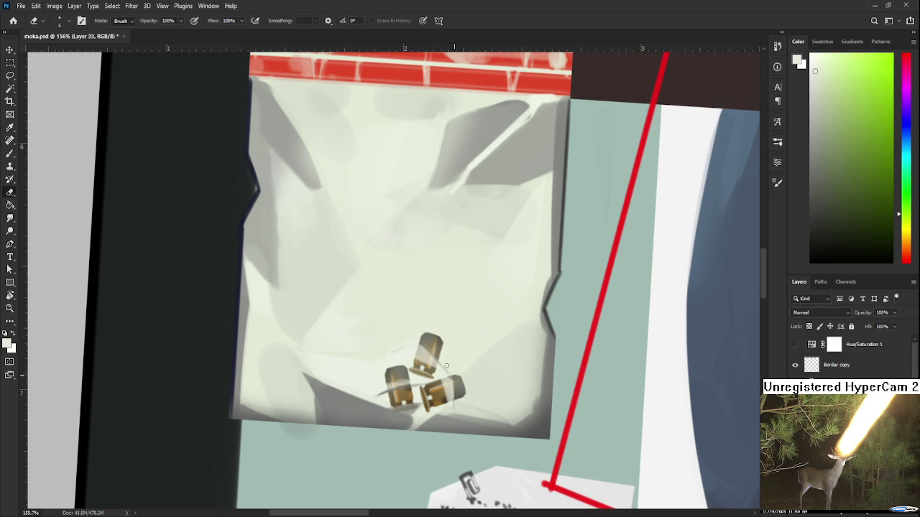
Step: Pan over the bag and erase around the three casings for fainter, tighter glints
{"action": "mouse_move", "coordinate": [441, 360]}
{"action": "left_mouse_down"}
{"action": "mouse_move", "coordinate": [419, 356]}
{"action": "mouse_move", "coordinate": [427, 359]}
{"action": "left_mouse_up"}
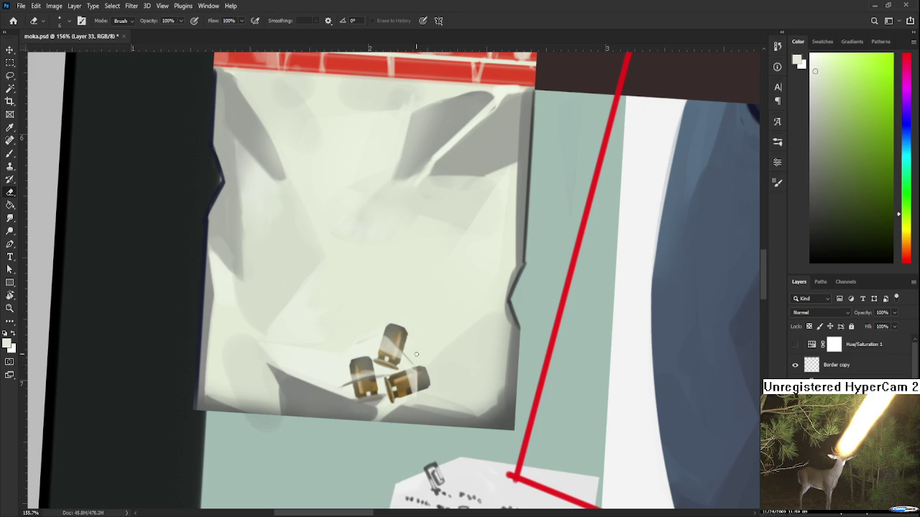
{"action": "mouse_move", "coordinate": [414, 352]}
{"action": "left_mouse_down"}
{"action": "mouse_move", "coordinate": [422, 363]}
{"action": "mouse_move", "coordinate": [457, 294]}
{"action": "left_mouse_up"}
{"action": "key", "text": "b"}
{"action": "left_click", "coordinate": [460, 296], "text": "alt"}
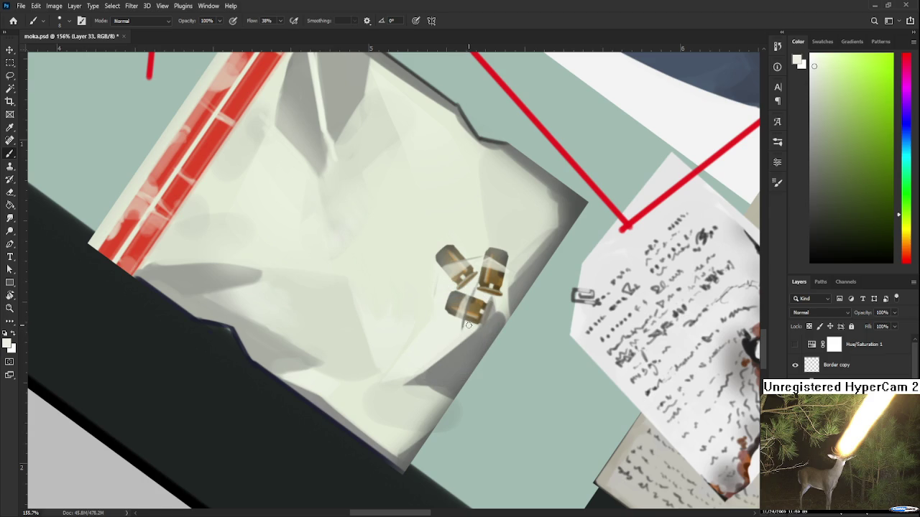
{"action": "key", "text": "e"}
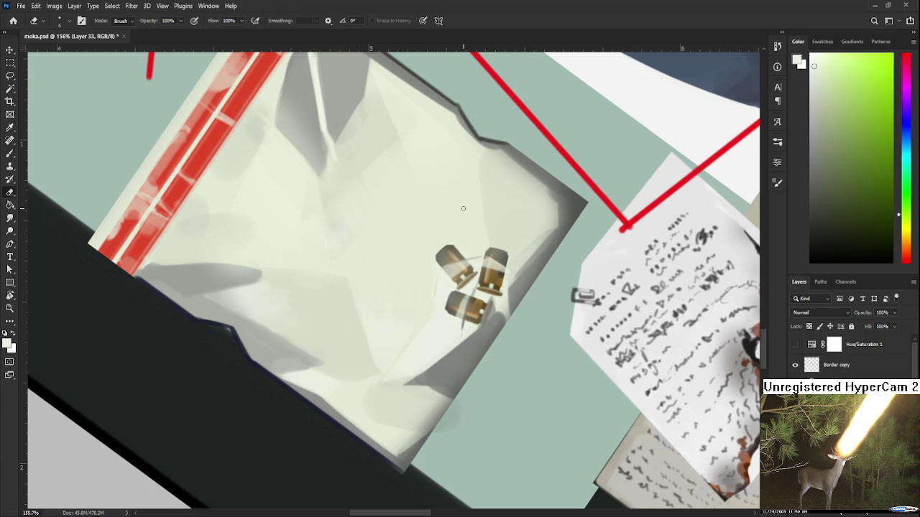
{"action": "key", "text": "b"}
{"action": "left_click", "coordinate": [489, 259], "text": "alt"}
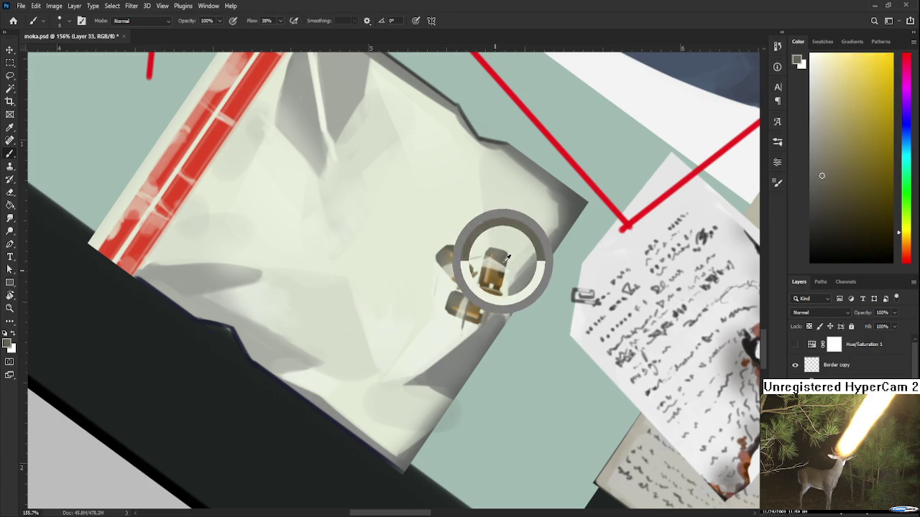
{"action": "key", "text": "r"}
{"action": "left_click_drag", "start_coordinate": [530, 256], "coordinate": [491, 335]}
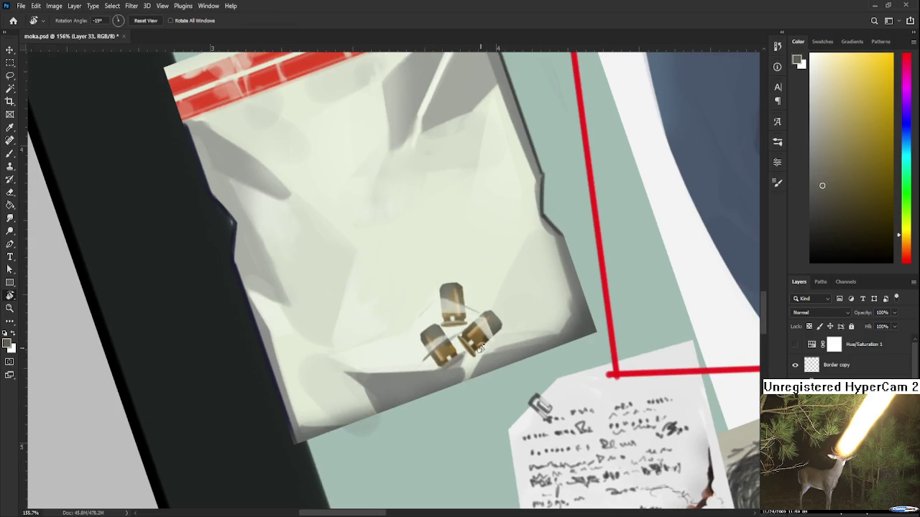
Step: Sample a near-white from the bag and move the view up over the bullets
{"action": "key", "text": "b"}
{"action": "left_click", "coordinate": [428, 349], "text": "alt"}
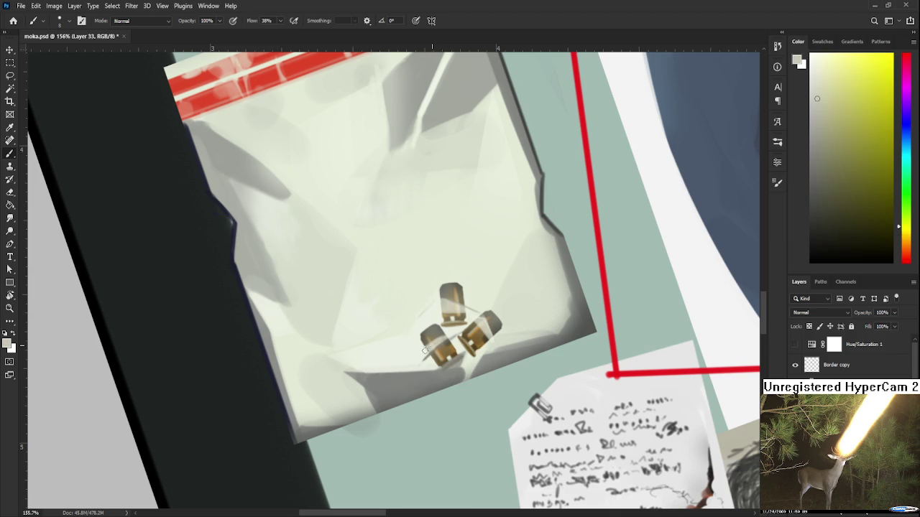
{"action": "left_click", "coordinate": [420, 352], "text": "alt"}
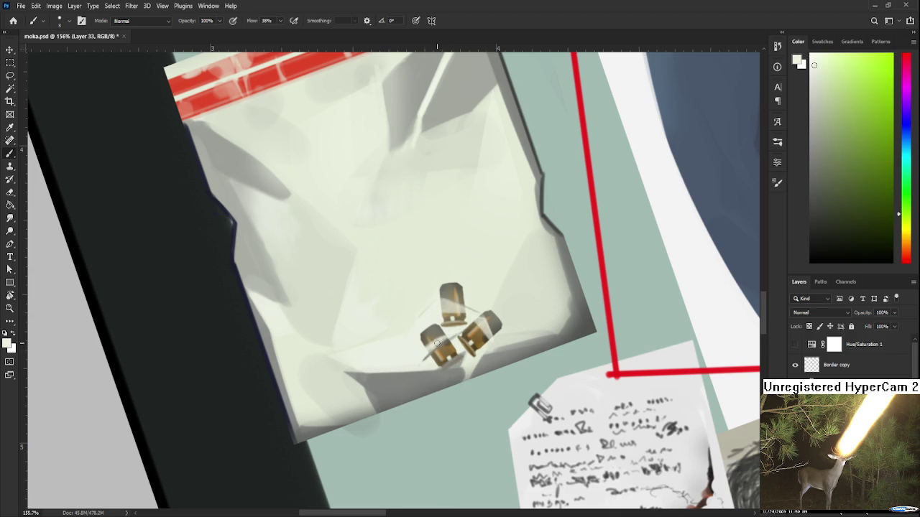
{"action": "left_click_drag", "start_coordinate": [444, 330], "coordinate": [462, 259]}
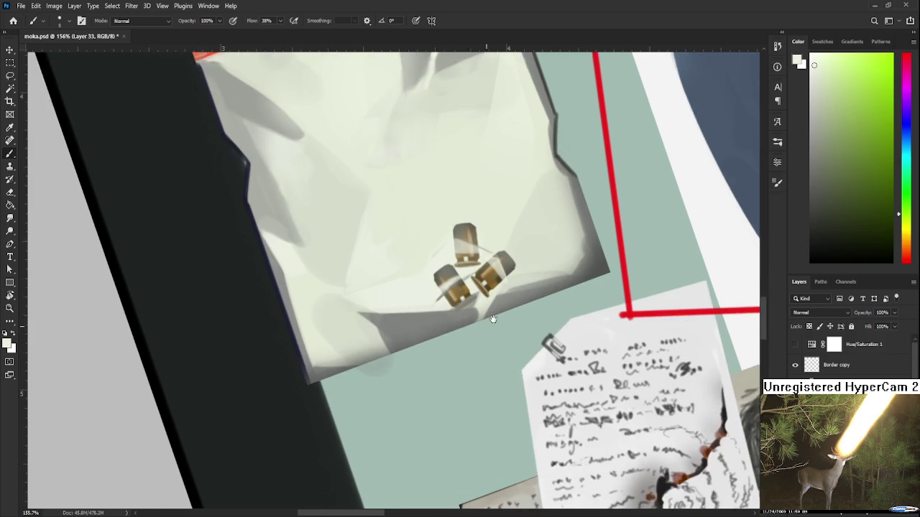
{"action": "key", "text": "e"}
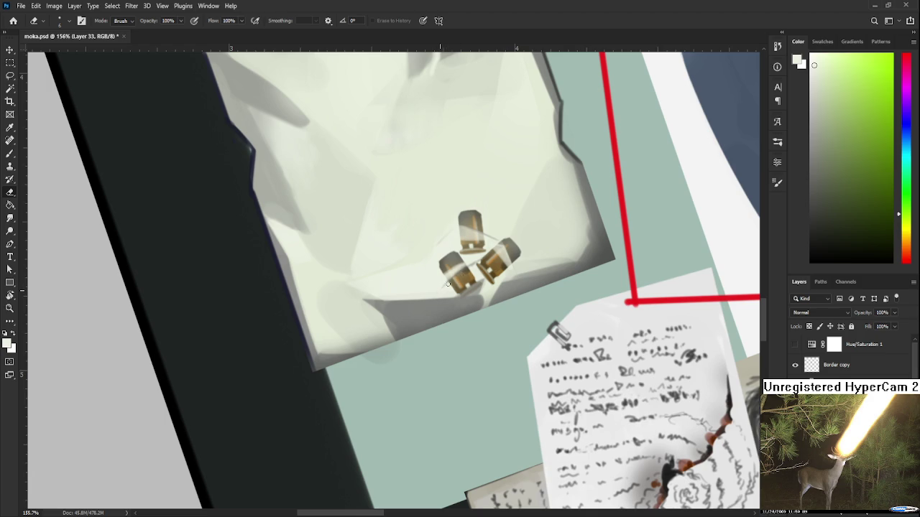
{"action": "key", "text": "b"}
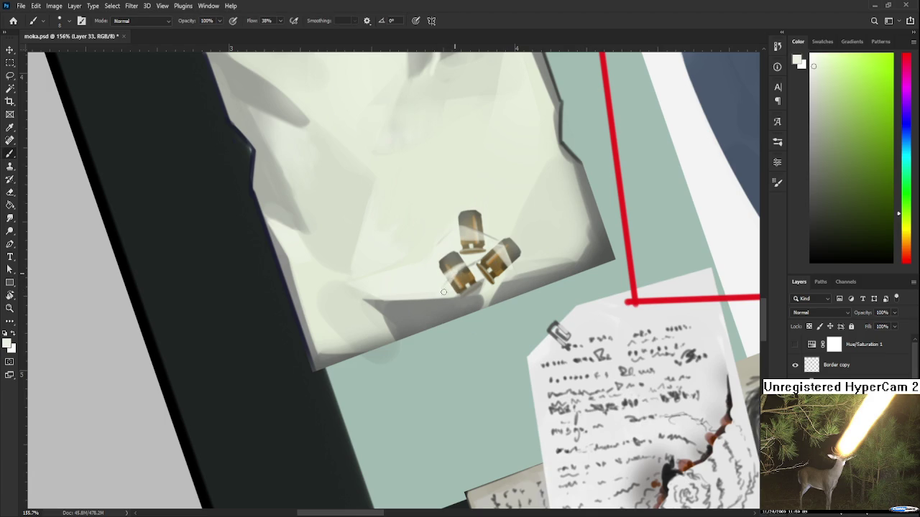
Step: Sample several casing and greenish tones around the bullets
{"action": "left_click_drag", "start_coordinate": [464, 267], "coordinate": [478, 250]}
{"action": "left_click", "coordinate": [467, 263], "text": "alt"}
{"action": "left_click", "coordinate": [479, 267], "text": "alt"}
{"action": "left_click", "coordinate": [475, 268], "text": "alt"}
{"action": "left_click", "coordinate": [483, 274], "text": "alt"}
{"action": "scroll", "coordinate": [509, 298], "scroll_direction": "down", "scroll_amount": 2}
{"action": "scroll", "coordinate": [507, 293], "scroll_direction": "down", "scroll_amount": 2}
{"action": "scroll", "coordinate": [503, 287], "scroll_direction": "down", "scroll_amount": 2}
{"action": "scroll", "coordinate": [497, 281], "scroll_direction": "down", "scroll_amount": 1}
{"action": "scroll", "coordinate": [505, 299], "scroll_direction": "up", "scroll_amount": 1}
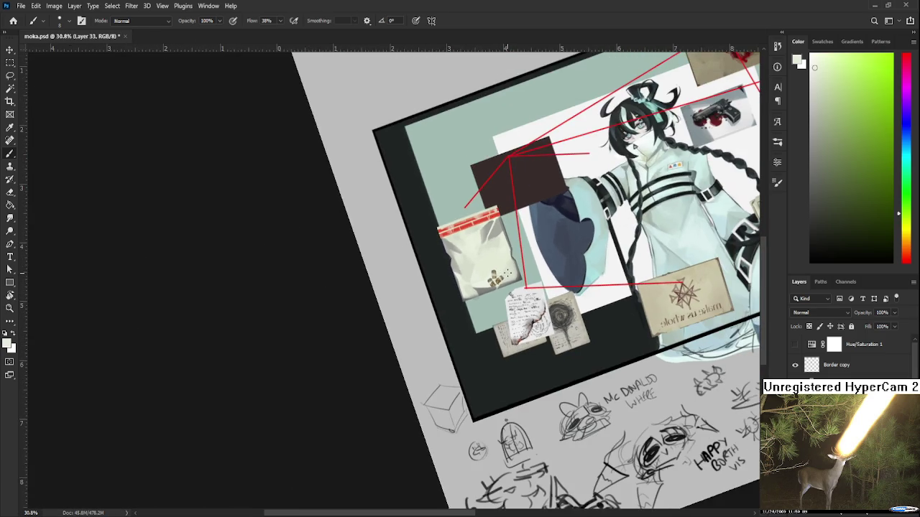
{"action": "scroll", "coordinate": [505, 300], "scroll_direction": "up", "scroll_amount": 2}
{"action": "scroll", "coordinate": [505, 301], "scroll_direction": "up", "scroll_amount": 2}
{"action": "scroll", "coordinate": [504, 303], "scroll_direction": "up", "scroll_amount": 1}
{"action": "scroll", "coordinate": [504, 302], "scroll_direction": "up", "scroll_amount": 2}
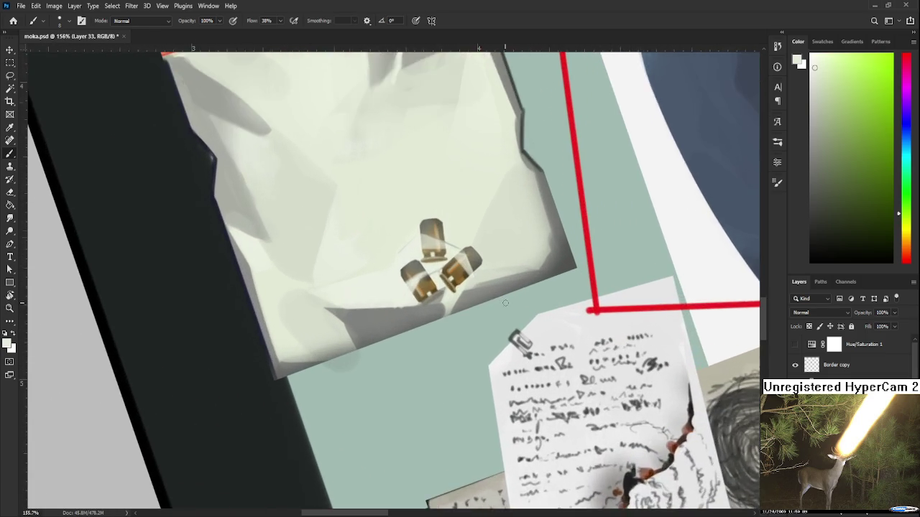
{"action": "scroll", "coordinate": [500, 305], "scroll_direction": "up", "scroll_amount": 1}
Step: Paint a light stroke across the left bullet using a sampled grey
{"action": "left_click", "coordinate": [403, 273], "text": "alt"}
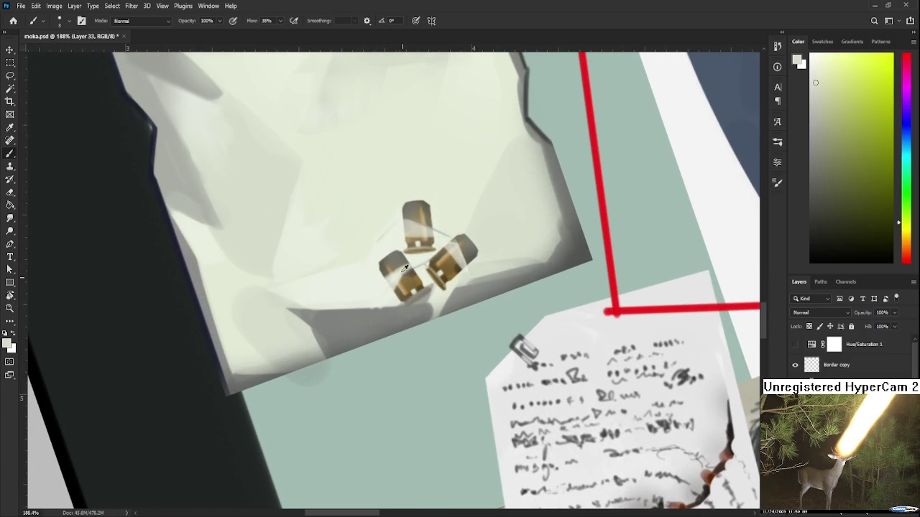
{"action": "left_click", "coordinate": [453, 259], "text": "alt"}
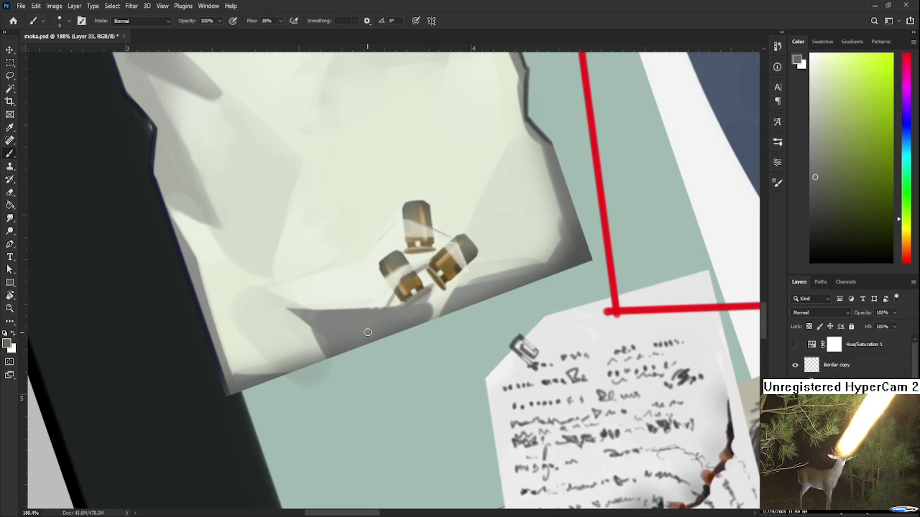
{"action": "left_click_drag", "start_coordinate": [392, 306], "coordinate": [403, 287]}
{"action": "scroll", "coordinate": [376, 411], "scroll_direction": "down", "scroll_amount": 1}
{"action": "scroll", "coordinate": [376, 411], "scroll_direction": "down", "scroll_amount": 1}
{"action": "scroll", "coordinate": [378, 397], "scroll_direction": "up", "scroll_amount": 2}
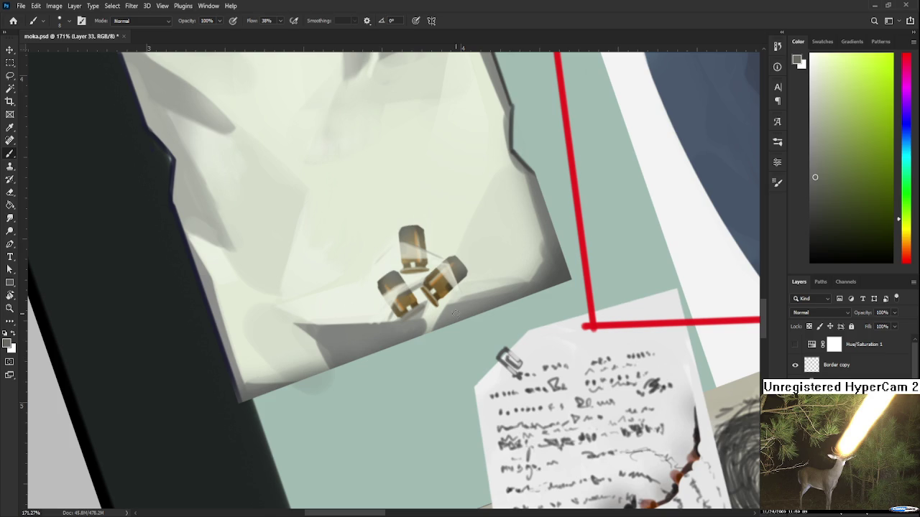
Step: Refine shading on the lower brass casing and tilt the view to about -33°
{"action": "key", "text": "r"}
{"action": "left_click_drag", "start_coordinate": [454, 314], "coordinate": [418, 343]}
{"action": "key", "text": "e"}
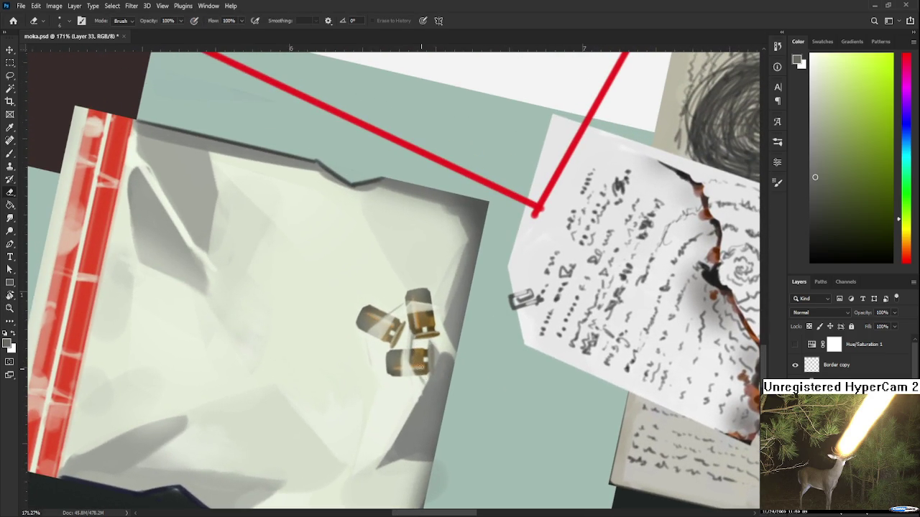
{"action": "key", "text": "b"}
{"action": "left_click_drag", "start_coordinate": [416, 369], "coordinate": [420, 370]}
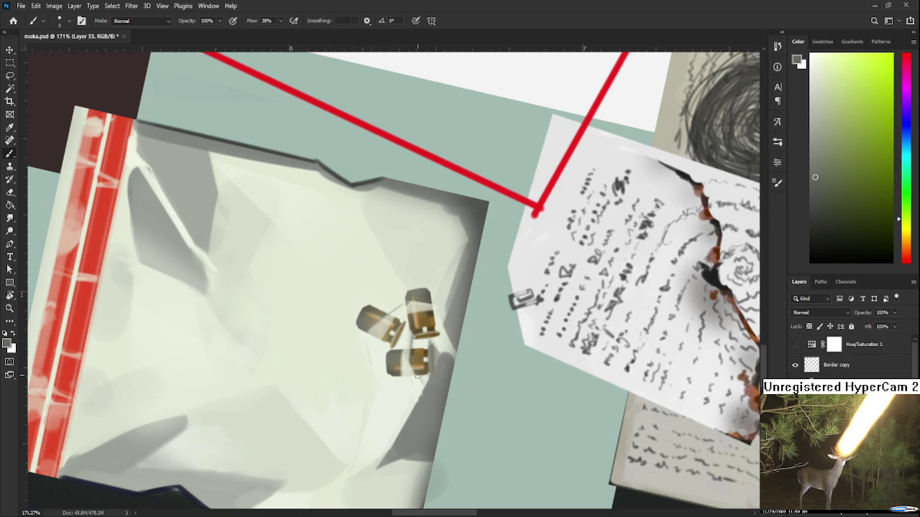
{"action": "key", "text": "e"}
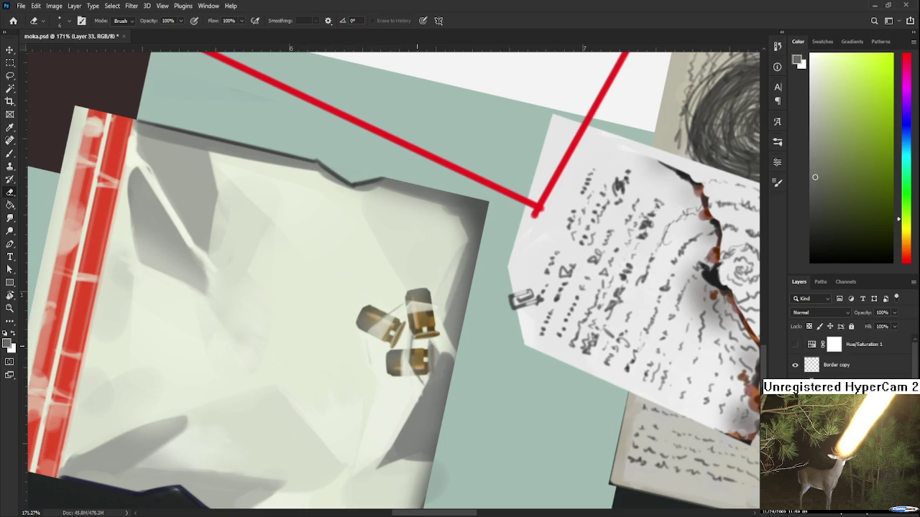
{"action": "key", "text": "r"}
{"action": "left_click_drag", "start_coordinate": [415, 346], "coordinate": [432, 393]}
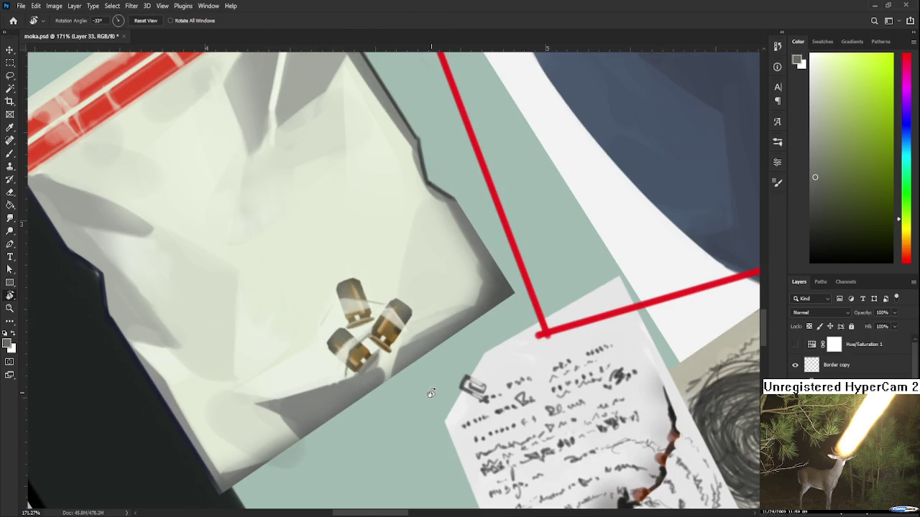
{"action": "scroll", "coordinate": [431, 393], "scroll_direction": "down", "scroll_amount": 3}
{"action": "scroll", "coordinate": [431, 393], "scroll_direction": "down", "scroll_amount": 3}
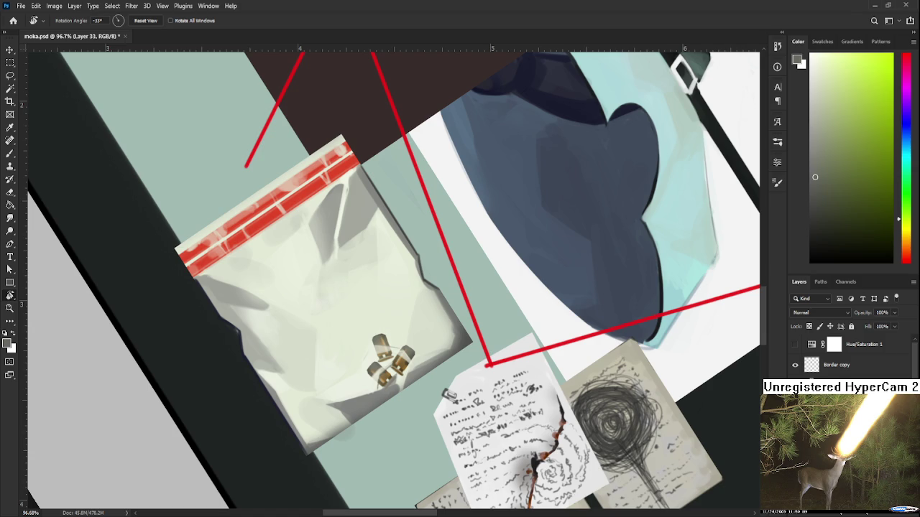
{"action": "scroll", "coordinate": [413, 381], "scroll_direction": "up", "scroll_amount": 1}
{"action": "scroll", "coordinate": [413, 381], "scroll_direction": "up", "scroll_amount": 1}
{"action": "scroll", "coordinate": [413, 381], "scroll_direction": "up", "scroll_amount": 1}
{"action": "scroll", "coordinate": [413, 381], "scroll_direction": "up", "scroll_amount": 1}
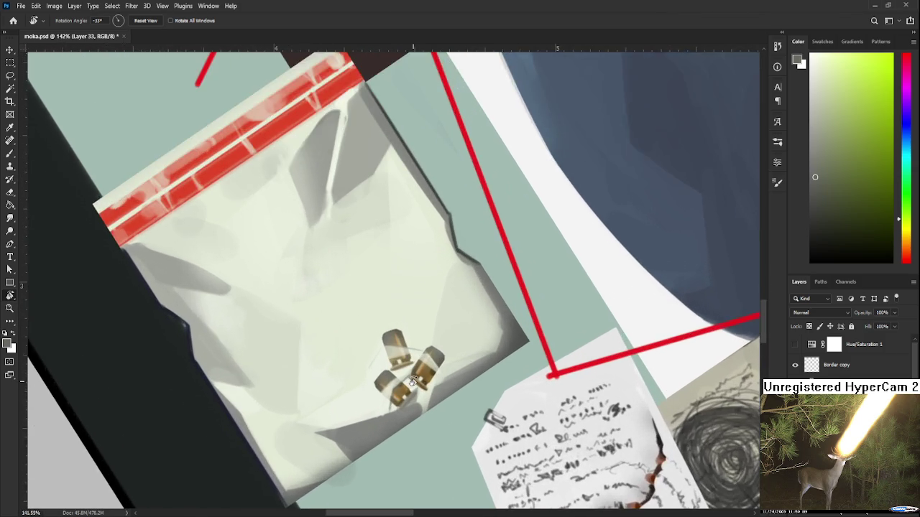
{"action": "scroll", "coordinate": [413, 381], "scroll_direction": "up", "scroll_amount": 2}
{"action": "scroll", "coordinate": [413, 380], "scroll_direction": "up", "scroll_amount": 1}
{"action": "key", "text": "b"}
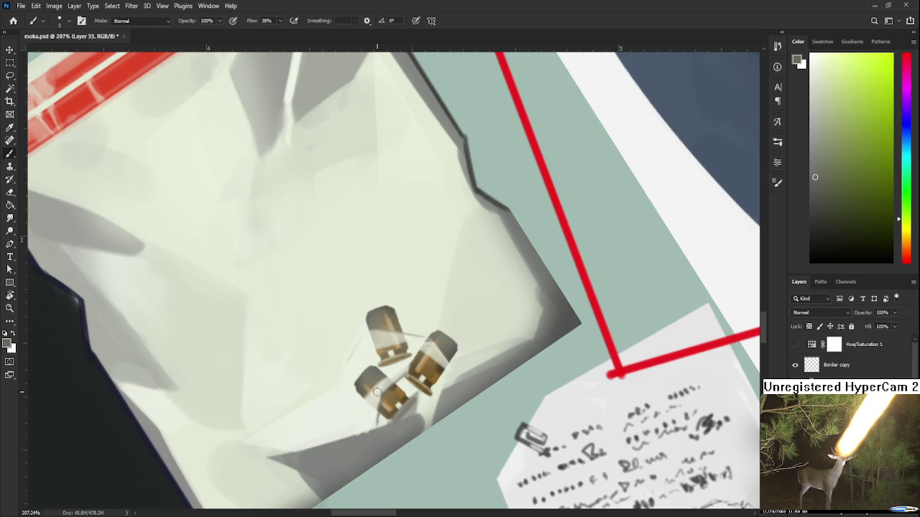
{"action": "left_click", "coordinate": [378, 391], "text": "alt"}
{"action": "left_click", "coordinate": [380, 400], "text": "alt"}
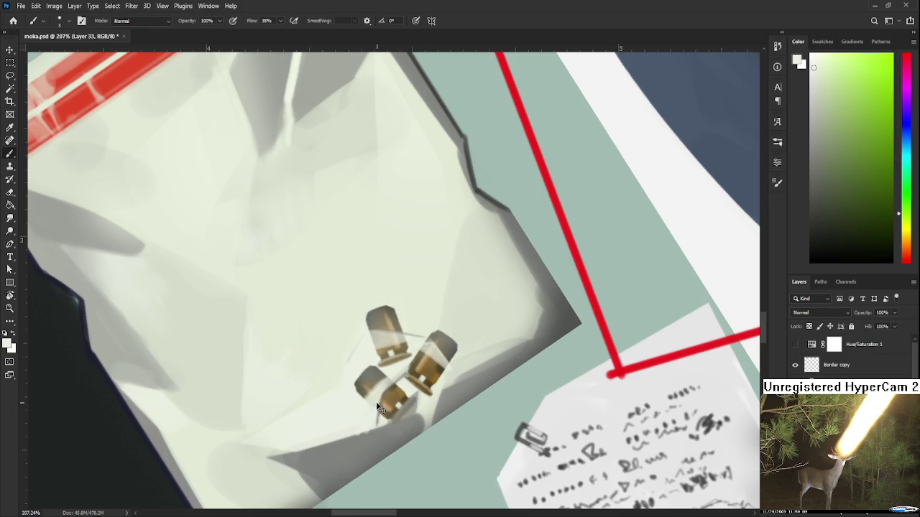
{"action": "left_click", "coordinate": [380, 431], "text": "alt"}
{"action": "left_click", "coordinate": [382, 400], "text": "alt"}
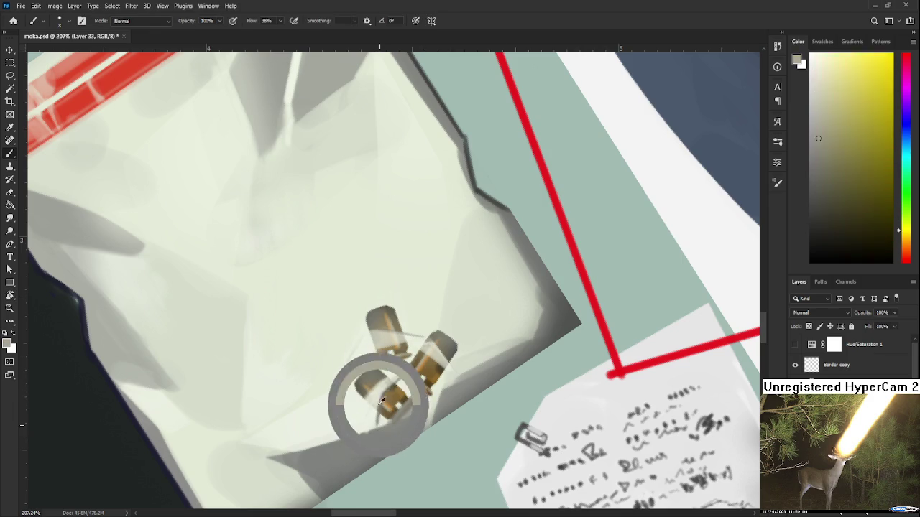
{"action": "left_click", "coordinate": [374, 436], "text": "alt"}
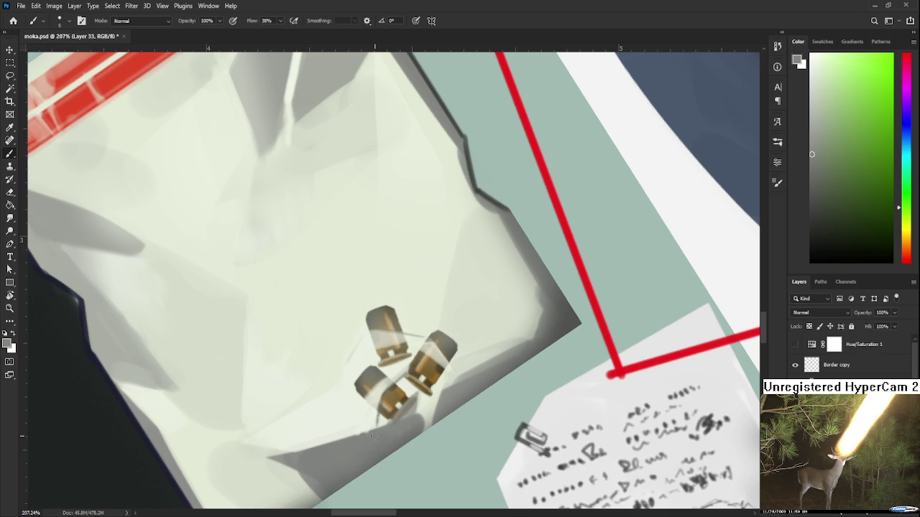
{"action": "left_click_drag", "start_coordinate": [373, 436], "coordinate": [367, 467]}
{"action": "left_click", "coordinate": [351, 363], "text": "alt"}
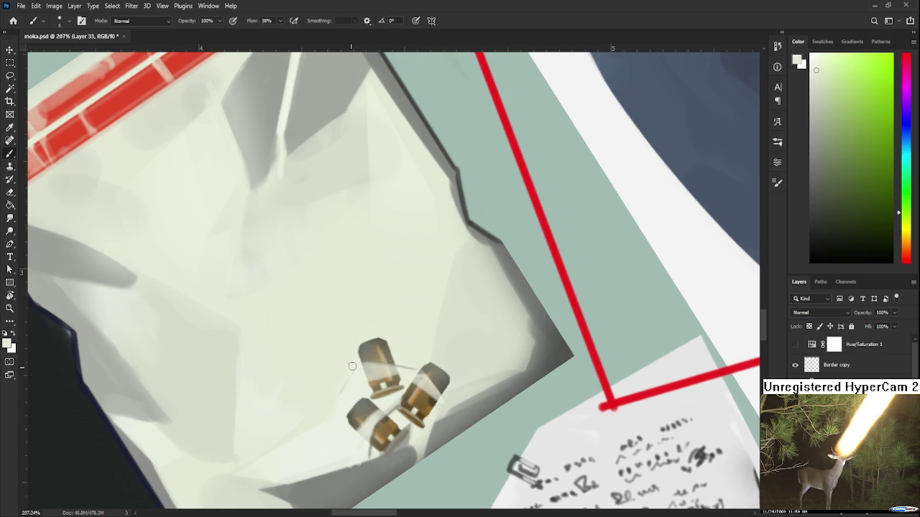
{"action": "left_click", "coordinate": [350, 381], "text": "alt"}
{"action": "scroll", "coordinate": [345, 391], "scroll_direction": "down", "scroll_amount": 3}
{"action": "scroll", "coordinate": [377, 444], "scroll_direction": "down", "scroll_amount": 1}
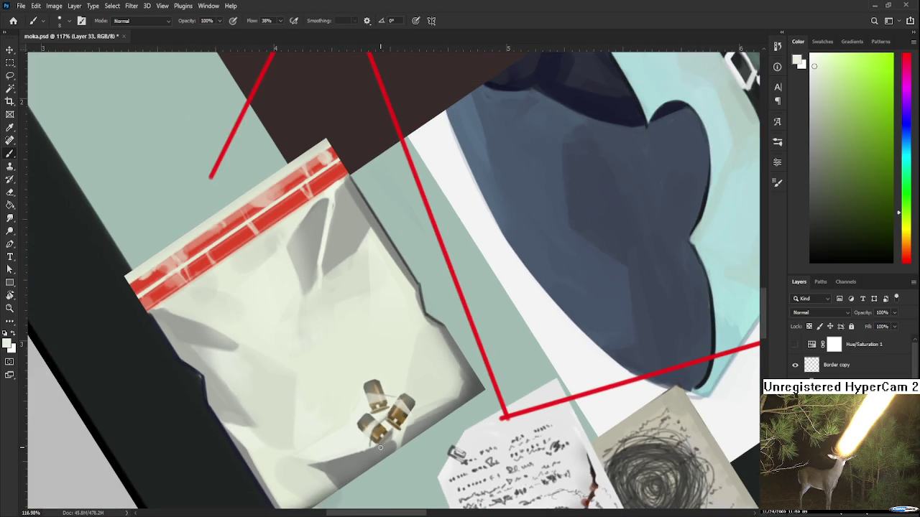
{"action": "scroll", "coordinate": [383, 452], "scroll_direction": "up", "scroll_amount": 1}
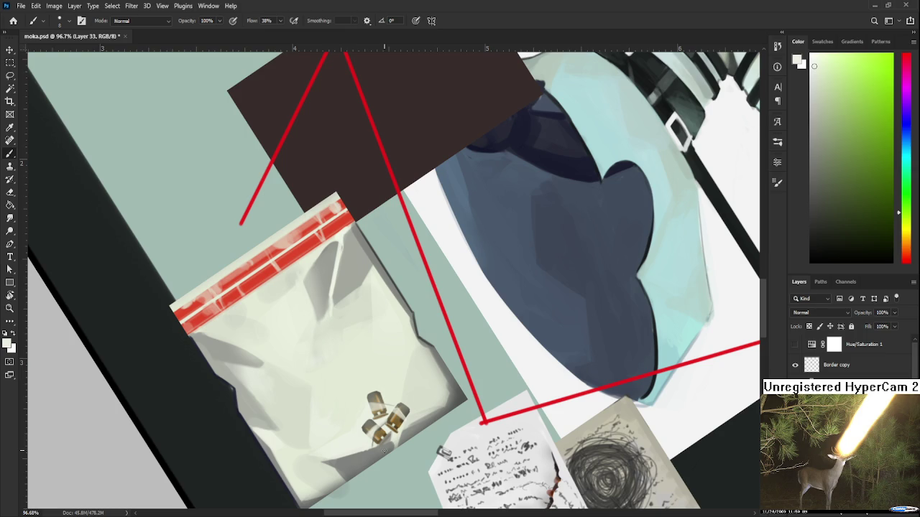
{"action": "scroll", "coordinate": [383, 449], "scroll_direction": "down", "scroll_amount": 2}
{"action": "scroll", "coordinate": [368, 505], "scroll_direction": "up", "scroll_amount": 1}
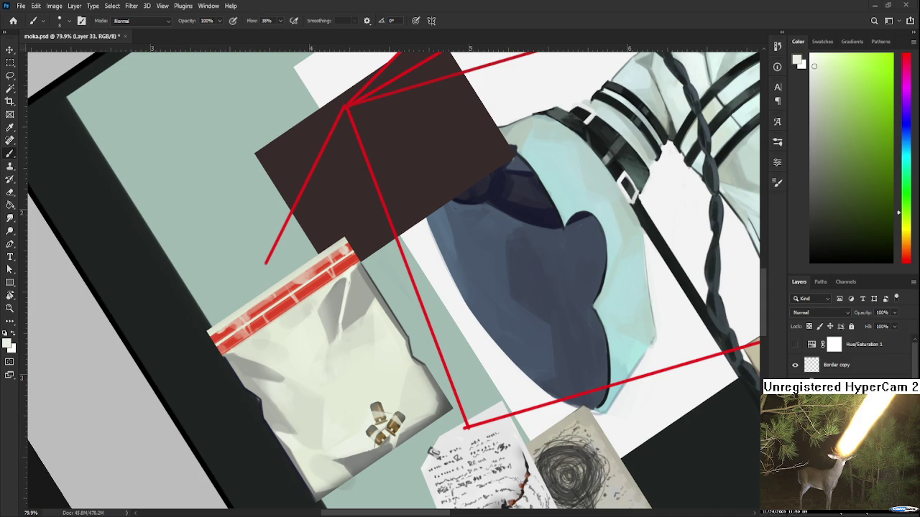
{"action": "key", "text": "h"}
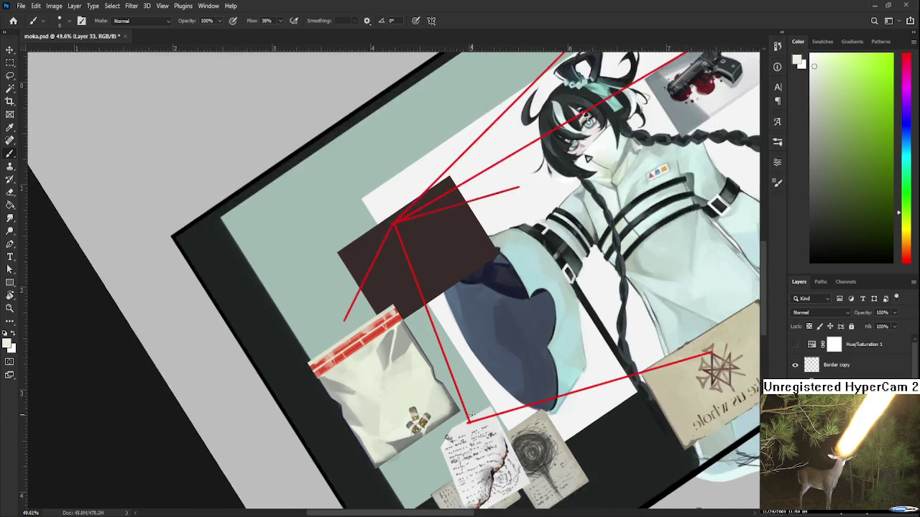
Step: Level the canvas view back to 0° and zoom in on the bullet evidence bag
{"action": "scroll", "coordinate": [406, 423], "scroll_direction": "up", "scroll_amount": 2}
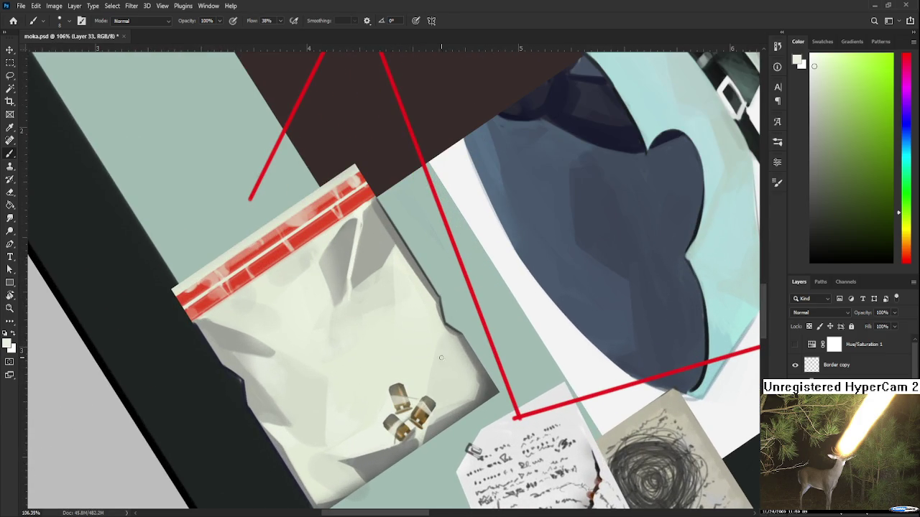
{"action": "left_click", "coordinate": [445, 382], "text": "alt"}
{"action": "key", "text": "e"}
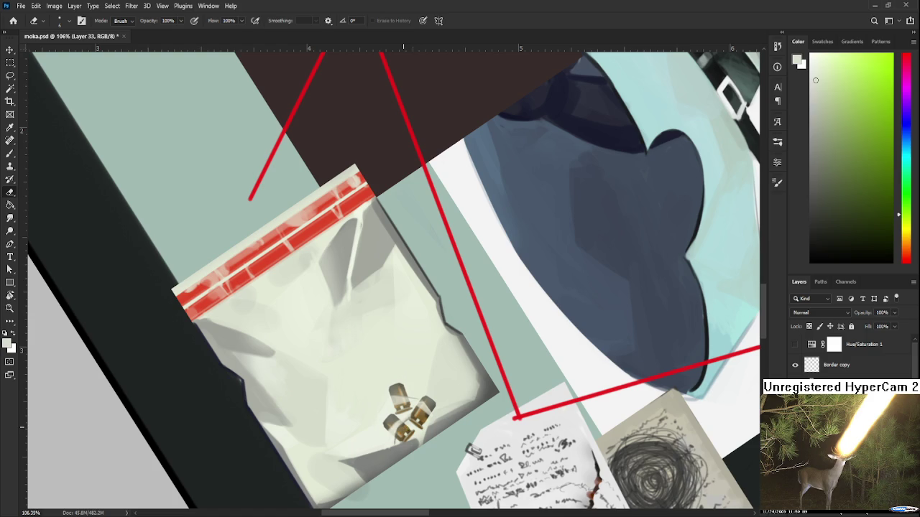
{"action": "scroll", "coordinate": [417, 414], "scroll_direction": "down", "scroll_amount": 2}
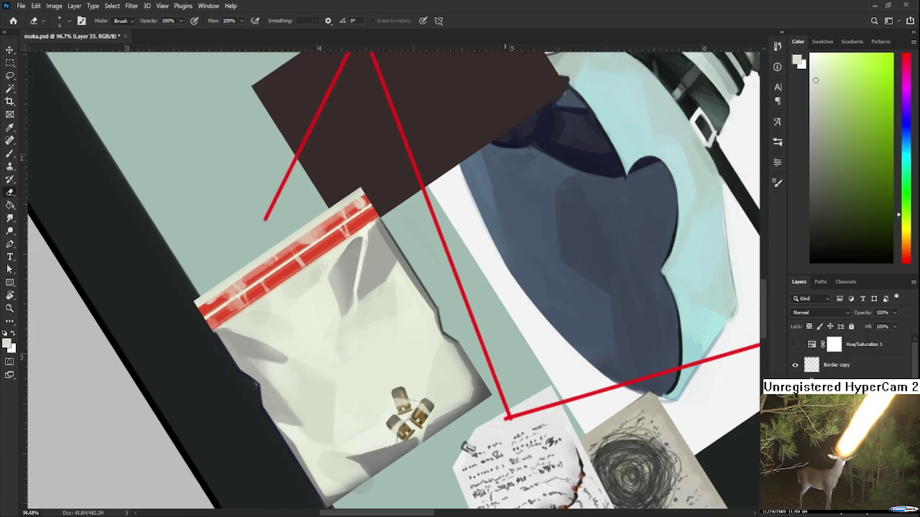
{"action": "scroll", "coordinate": [427, 408], "scroll_direction": "down", "scroll_amount": 2}
{"action": "scroll", "coordinate": [442, 398], "scroll_direction": "down", "scroll_amount": 2}
{"action": "scroll", "coordinate": [456, 388], "scroll_direction": "down", "scroll_amount": 2}
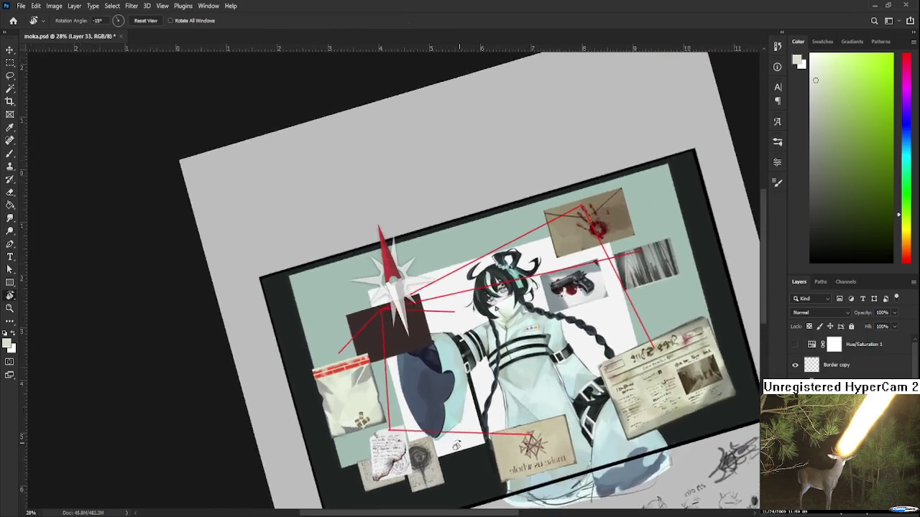
{"action": "left_click_drag", "start_coordinate": [459, 385], "coordinate": [413, 467]}
{"action": "scroll", "coordinate": [337, 438], "scroll_direction": "up", "scroll_amount": 2}
{"action": "scroll", "coordinate": [317, 435], "scroll_direction": "up", "scroll_amount": 3}
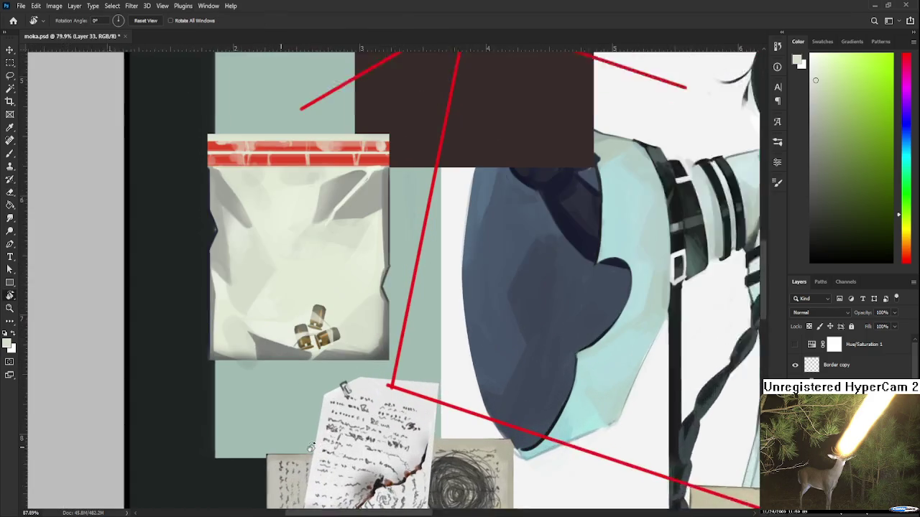
{"action": "scroll", "coordinate": [316, 435], "scroll_direction": "up", "scroll_amount": 1}
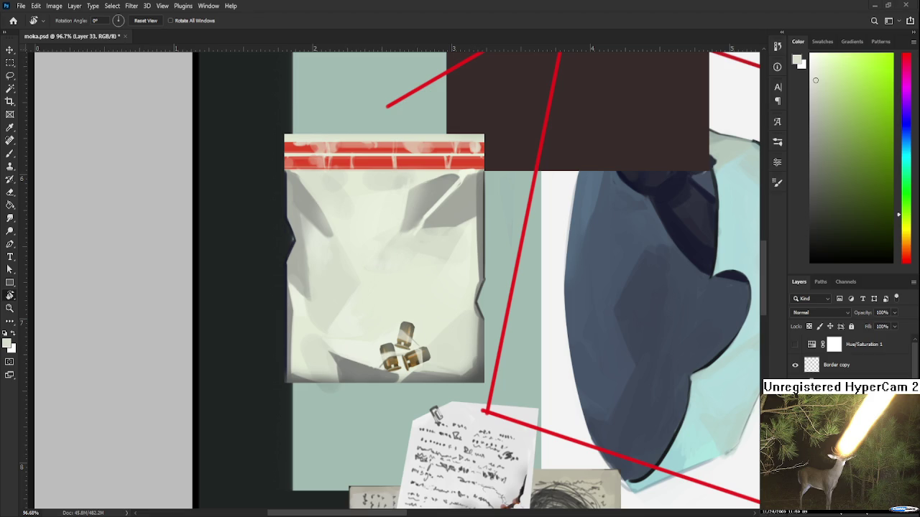
Step: Lasso around the casings, drop the selection, and undo a trial highlight on the top bullet
{"action": "scroll", "coordinate": [401, 359], "scroll_direction": "up", "scroll_amount": 3}
{"action": "scroll", "coordinate": [401, 359], "scroll_direction": "up", "scroll_amount": 1}
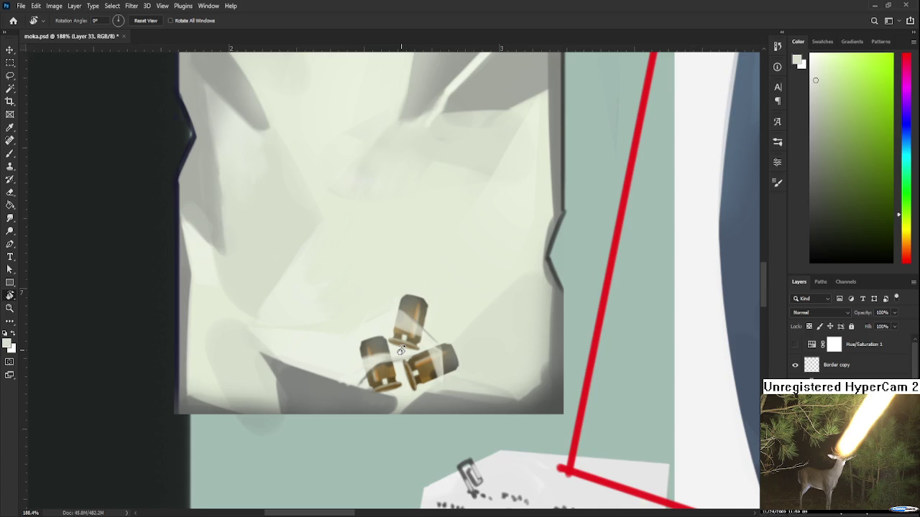
{"action": "scroll", "coordinate": [401, 359], "scroll_direction": "down", "scroll_amount": 1}
{"action": "key", "text": "l"}
{"action": "mouse_move", "coordinate": [470, 388]}
{"action": "left_mouse_down"}
{"action": "mouse_move", "coordinate": [464, 291]}
{"action": "mouse_move", "coordinate": [487, 383]}
{"action": "left_mouse_up"}
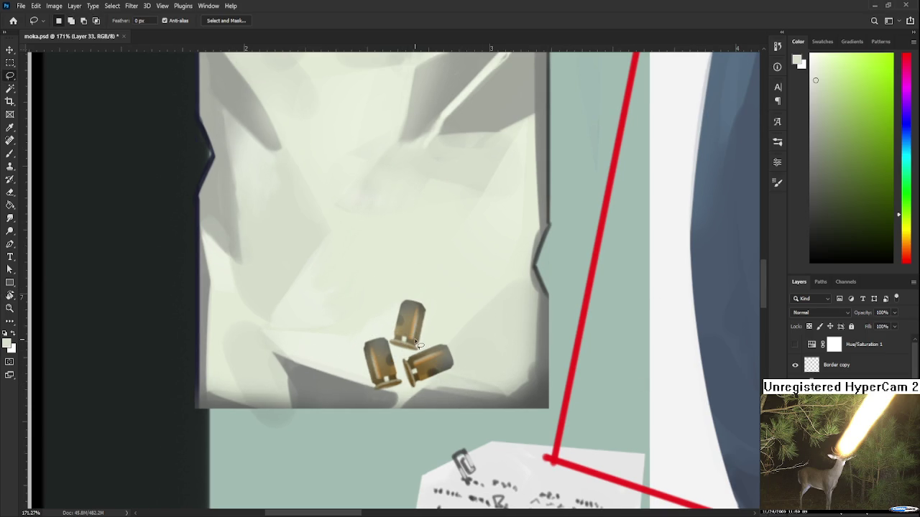
{"action": "key", "text": "b"}
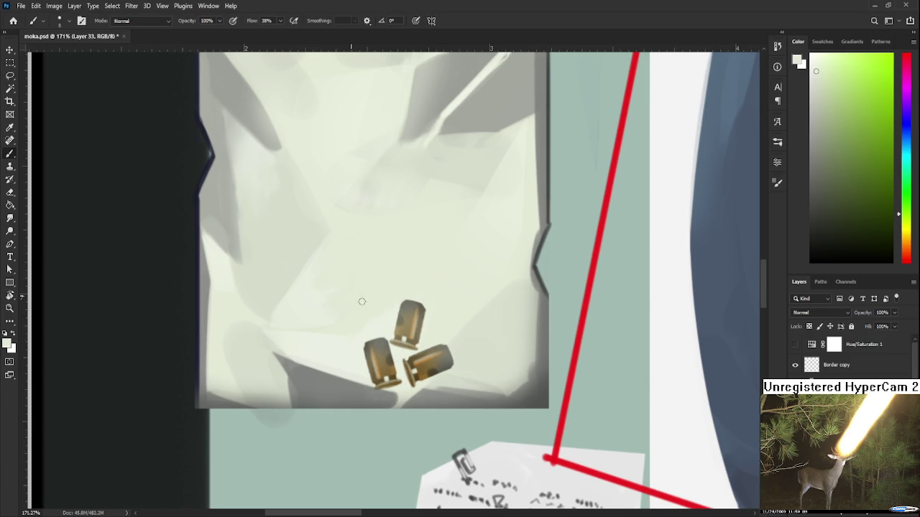
{"action": "left_click_drag", "start_coordinate": [399, 323], "coordinate": [421, 319]}
{"action": "key", "text": "ctrl+z"}
{"action": "key", "text": "ctrl+shift+z"}
{"action": "key", "text": "ctrl+z"}
Step: Set the paint colour to pure white and paint a thin streak across the top casing
{"action": "left_click", "coordinate": [812, 65]}
{"action": "left_click_drag", "start_coordinate": [811, 65], "coordinate": [809, 54]}
{"action": "left_click_drag", "start_coordinate": [432, 301], "coordinate": [441, 293]}
{"action": "left_click_drag", "start_coordinate": [380, 293], "coordinate": [431, 323]}
{"action": "key", "text": "ctrl+z"}
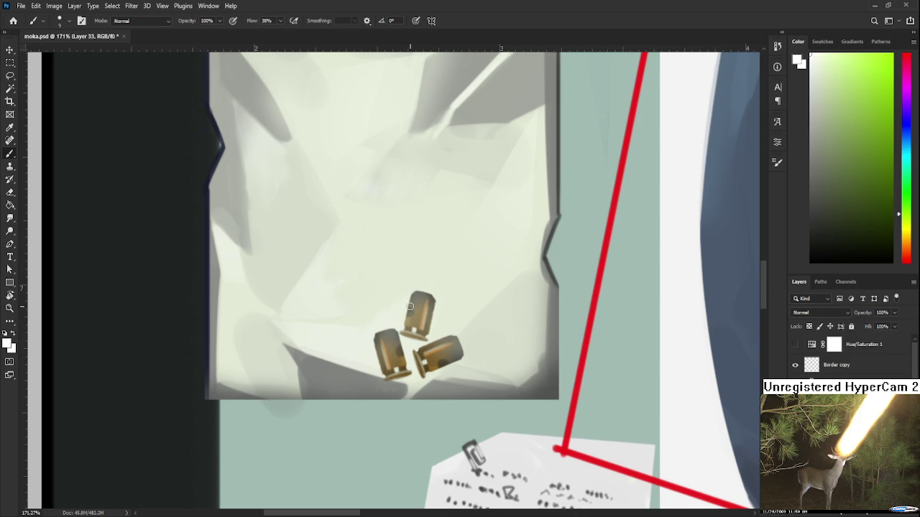
{"action": "key", "text": "ctrl+shift+z"}
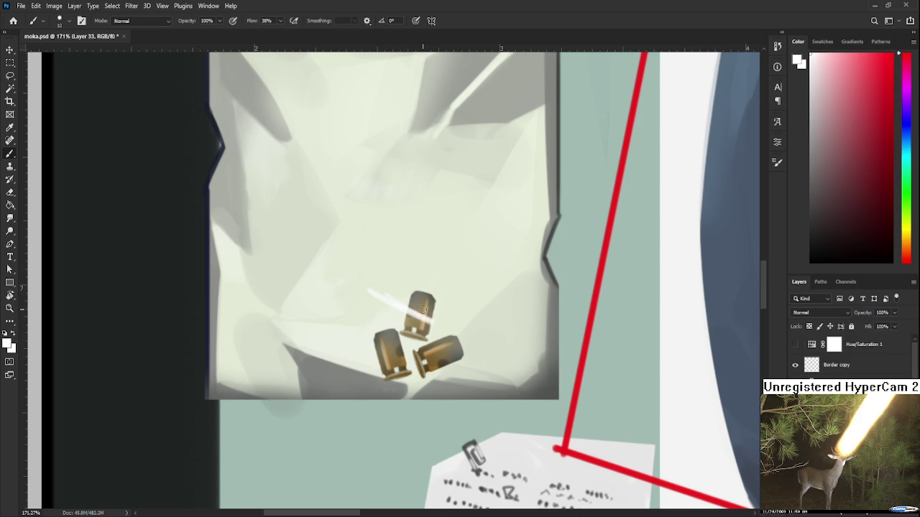
Step: Redraw the white highlight streak across the top casing, comparing several versions
{"action": "key", "text": "ctrl+z"}
{"action": "left_click_drag", "start_coordinate": [375, 286], "coordinate": [433, 316]}
{"action": "key", "text": "ctrl+z"}
{"action": "left_click_drag", "start_coordinate": [373, 285], "coordinate": [433, 316]}
{"action": "key", "text": "ctrl+z"}
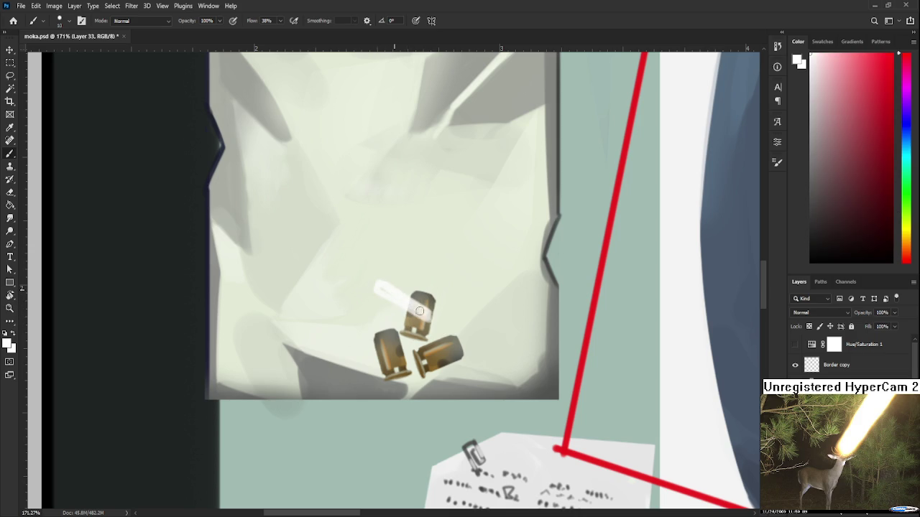
{"action": "key", "text": "ctrl+z"}
{"action": "left_click_drag", "start_coordinate": [373, 284], "coordinate": [426, 313]}
{"action": "key", "text": "ctrl+z"}
Step: Paint a faint light stroke toward the bullets and touch it up with the Eraser
{"action": "key", "text": "e"}
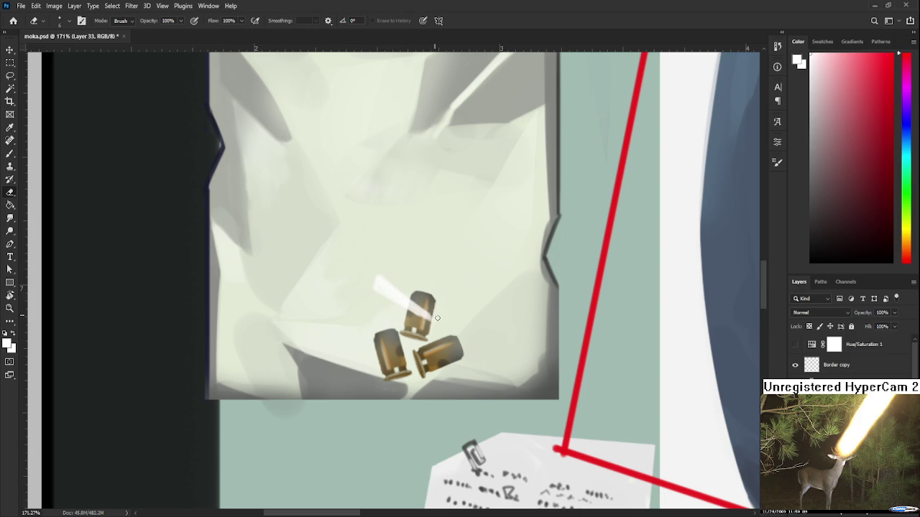
{"action": "key", "text": "b"}
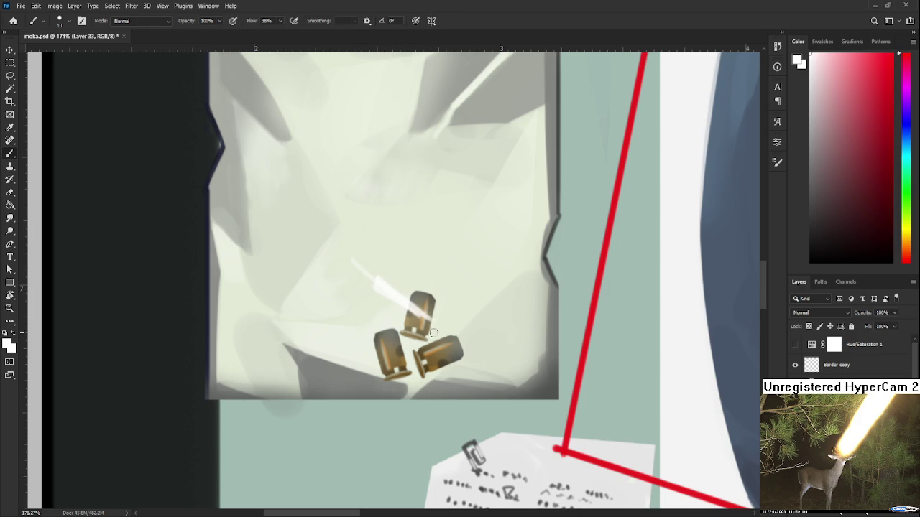
{"action": "left_click_drag", "start_coordinate": [371, 256], "coordinate": [411, 298]}
{"action": "key", "text": "e"}
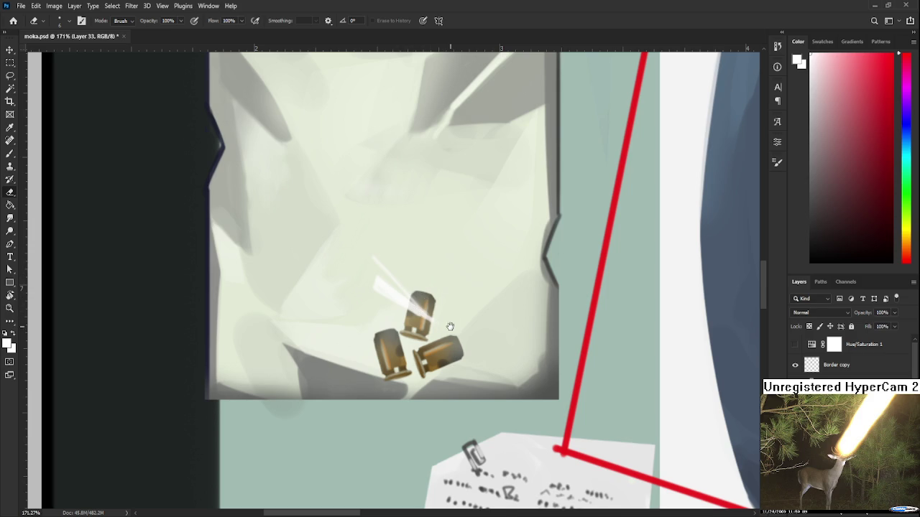
{"action": "scroll", "coordinate": [446, 327], "scroll_direction": "left", "scroll_amount": 2}
{"action": "key", "text": "b"}
Step: With a larger brush, add a whitish glint and edge highlight on the left bullet
{"action": "key", "text": "bracketright"}
{"action": "key", "text": "bracketright"}
{"action": "left_click_drag", "start_coordinate": [422, 337], "coordinate": [419, 342]}
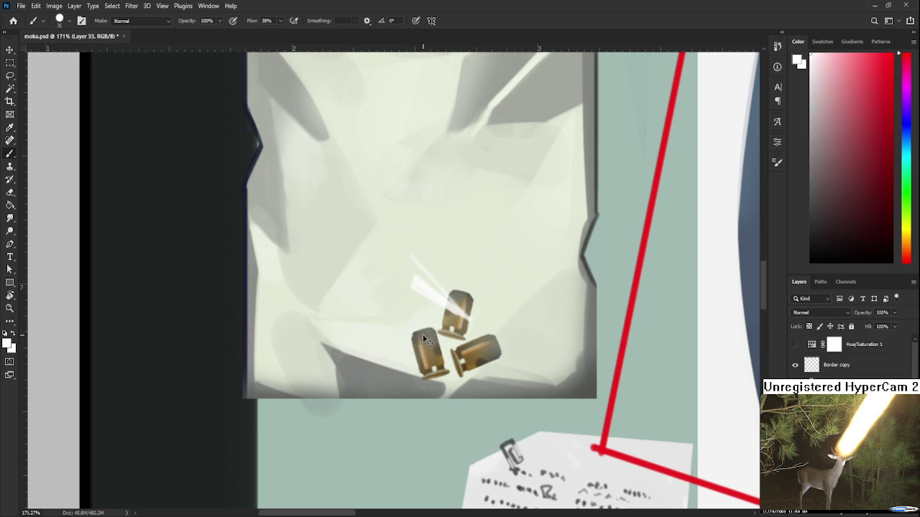
{"action": "key", "text": "e"}
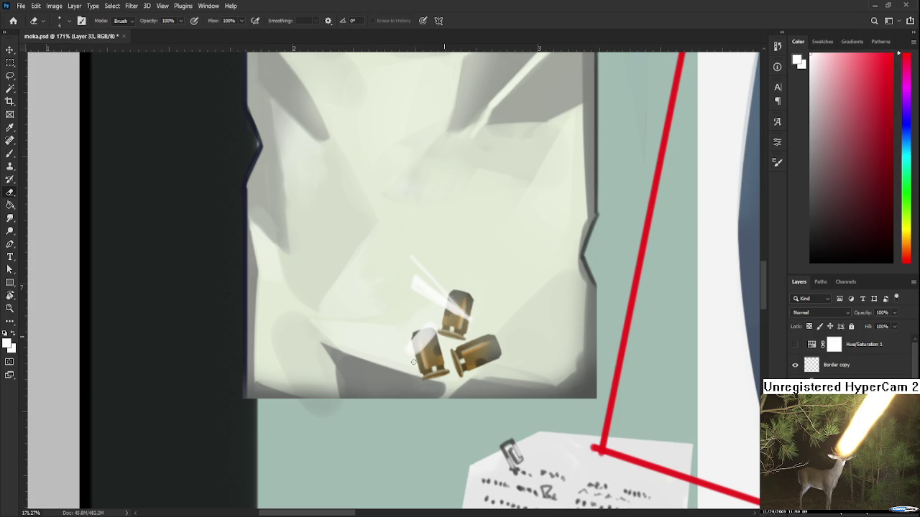
{"action": "key", "text": "b"}
{"action": "left_click_drag", "start_coordinate": [421, 352], "coordinate": [397, 372]}
{"action": "key", "text": "e"}
{"action": "key", "text": "b"}
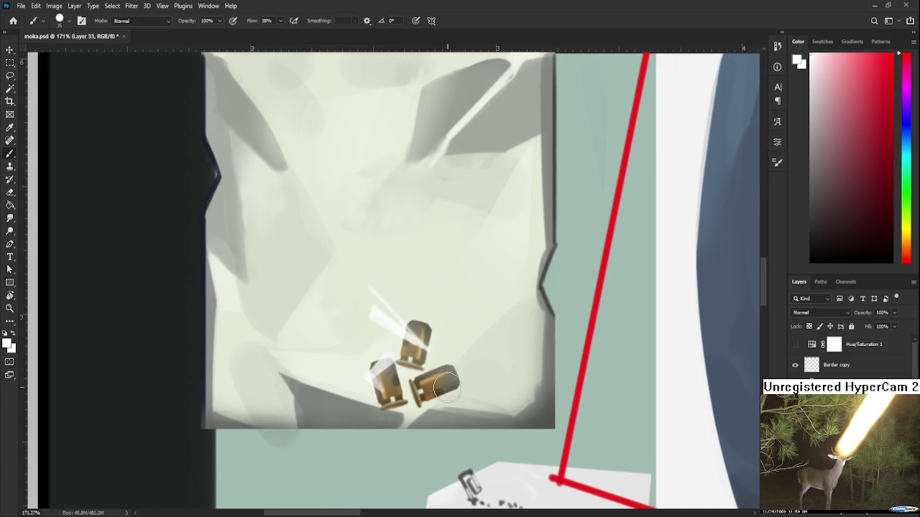
Step: Highlight the right bullets, trim part of it, and repaint the upper bullet in sampled tan
{"action": "left_click_drag", "start_coordinate": [424, 319], "coordinate": [454, 392]}
{"action": "key", "text": "e"}
{"action": "mouse_move", "coordinate": [449, 340]}
{"action": "left_mouse_down"}
{"action": "mouse_move", "coordinate": [454, 394]}
{"action": "mouse_move", "coordinate": [449, 351]}
{"action": "left_mouse_up"}
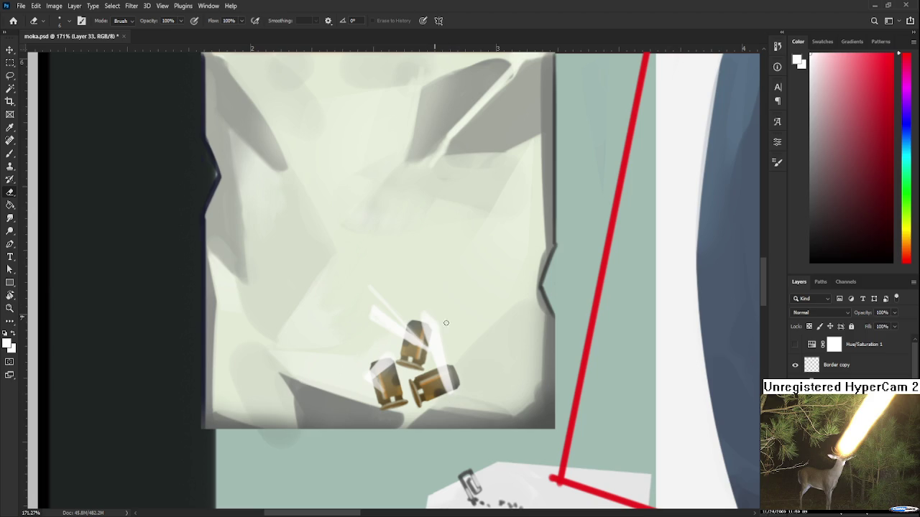
{"action": "key", "text": "b"}
{"action": "left_click", "coordinate": [438, 371], "text": "alt"}
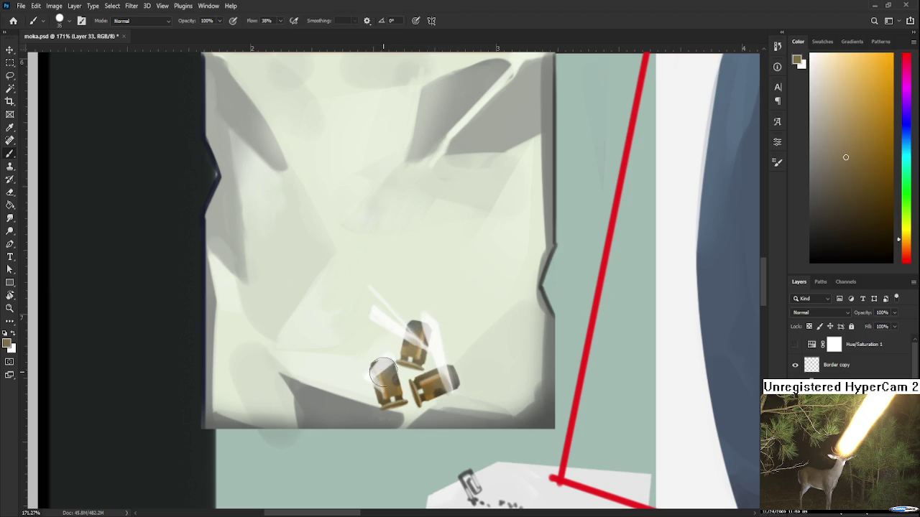
{"action": "left_click_drag", "start_coordinate": [406, 337], "coordinate": [422, 368]}
Step: Paint a pale greenish-white diagonal glint on the bag with a smaller brush
{"action": "scroll", "coordinate": [434, 375], "scroll_direction": "down", "scroll_amount": 2}
{"action": "scroll", "coordinate": [435, 374], "scroll_direction": "down", "scroll_amount": 1}
{"action": "scroll", "coordinate": [440, 372], "scroll_direction": "up", "scroll_amount": 1}
{"action": "scroll", "coordinate": [460, 367], "scroll_direction": "down", "scroll_amount": 1}
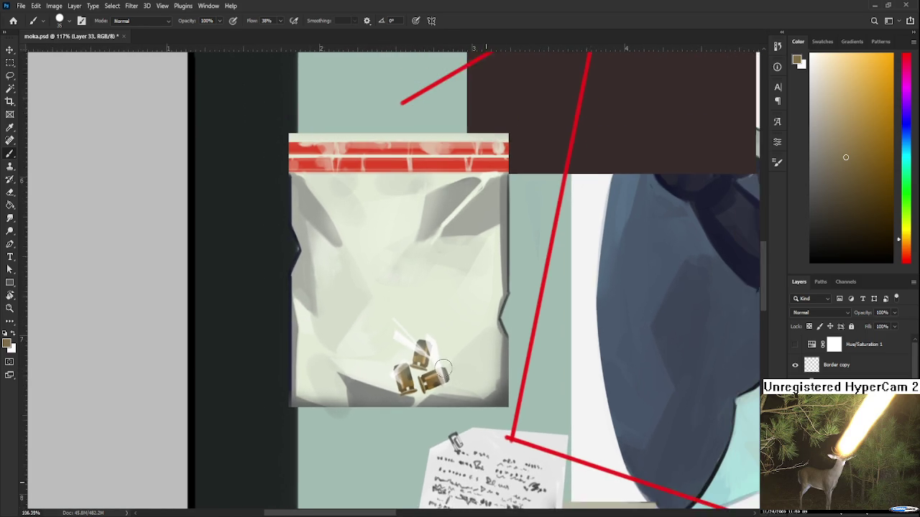
{"action": "scroll", "coordinate": [488, 359], "scroll_direction": "down", "scroll_amount": 1}
{"action": "scroll", "coordinate": [510, 350], "scroll_direction": "down", "scroll_amount": 1}
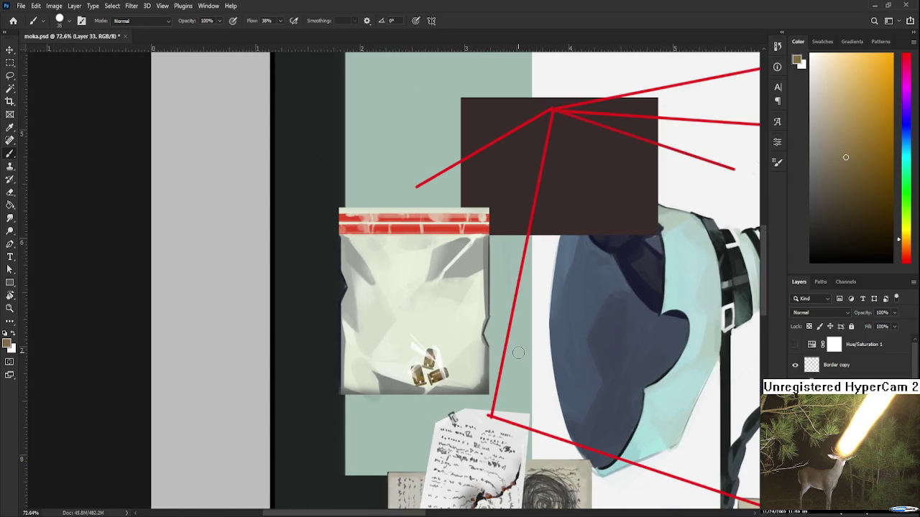
{"action": "scroll", "coordinate": [456, 331], "scroll_direction": "up", "scroll_amount": 2}
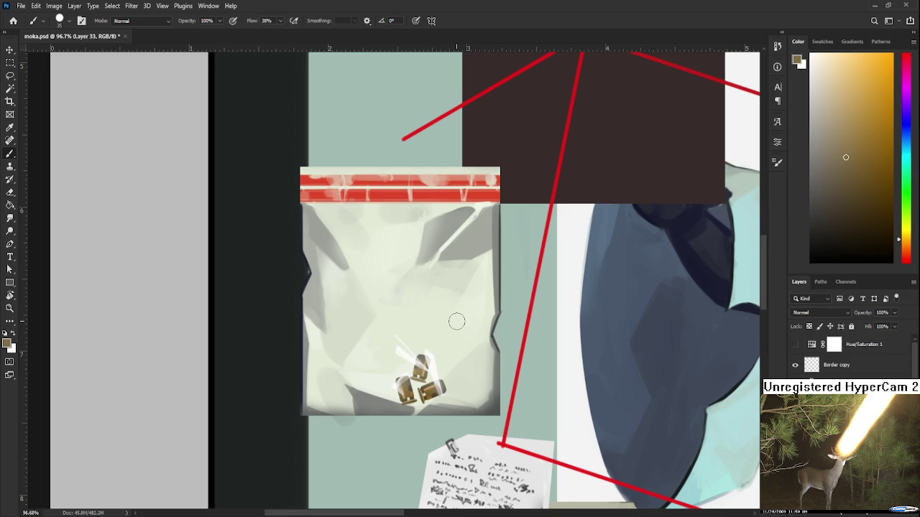
{"action": "left_click", "coordinate": [429, 350], "text": "alt"}
{"action": "left_click_drag", "start_coordinate": [429, 350], "coordinate": [405, 400]}
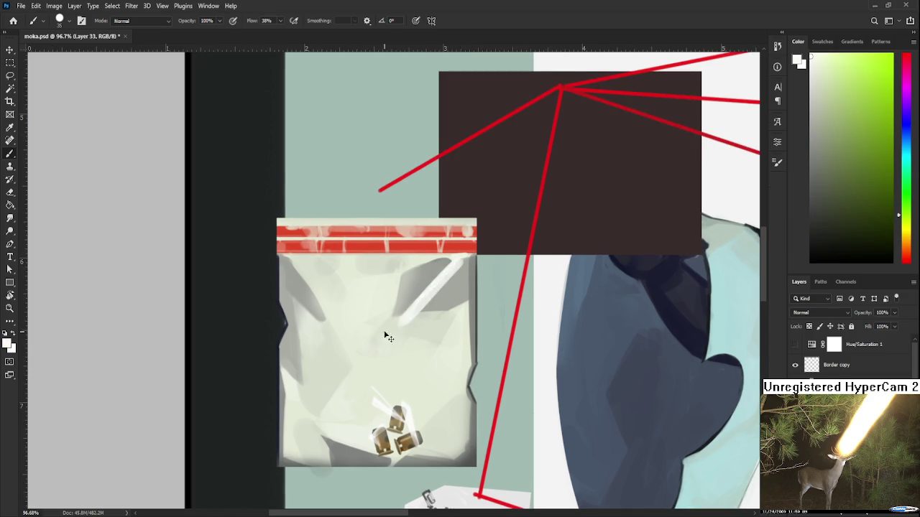
{"action": "key", "text": "bracketleft"}
{"action": "key", "text": "bracketleft"}
{"action": "key", "text": "bracketleft"}
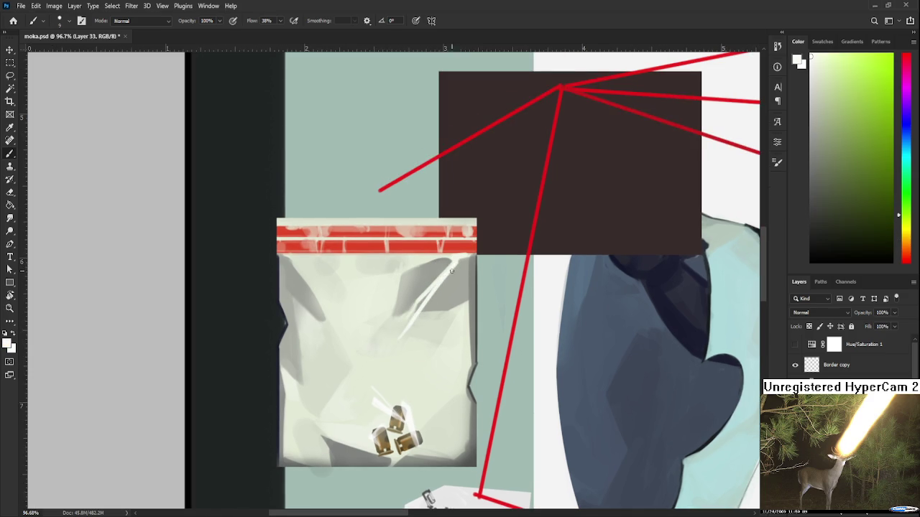
{"action": "left_click_drag", "start_coordinate": [449, 267], "coordinate": [400, 316]}
Step: Add a short light streak along the bag's lower-left edge
{"action": "scroll", "coordinate": [454, 323], "scroll_direction": "up", "scroll_amount": 2}
{"action": "left_click_drag", "start_coordinate": [454, 322], "coordinate": [498, 240]}
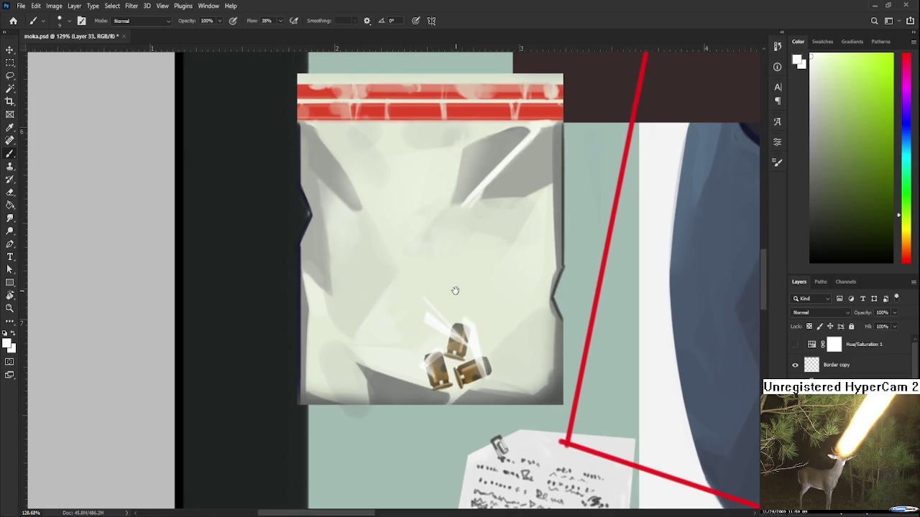
{"action": "left_click_drag", "start_coordinate": [444, 344], "coordinate": [474, 351]}
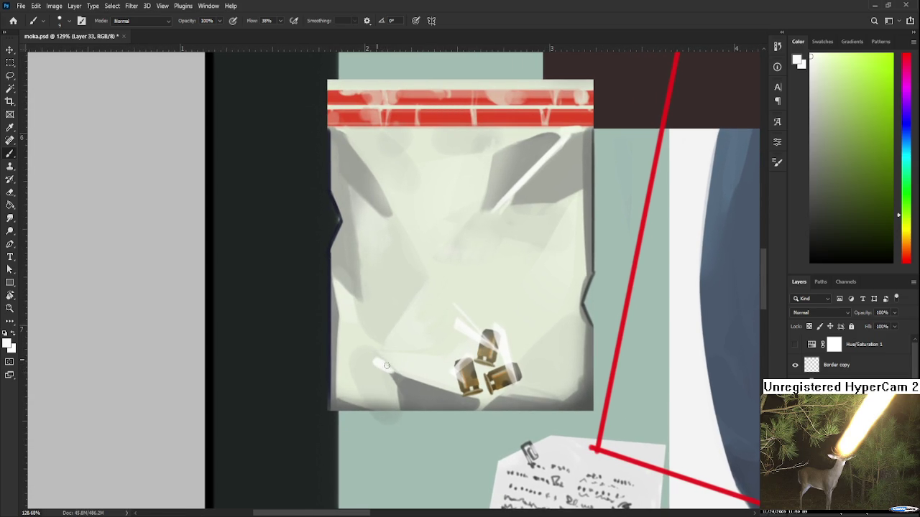
{"action": "left_click_drag", "start_coordinate": [378, 363], "coordinate": [398, 373]}
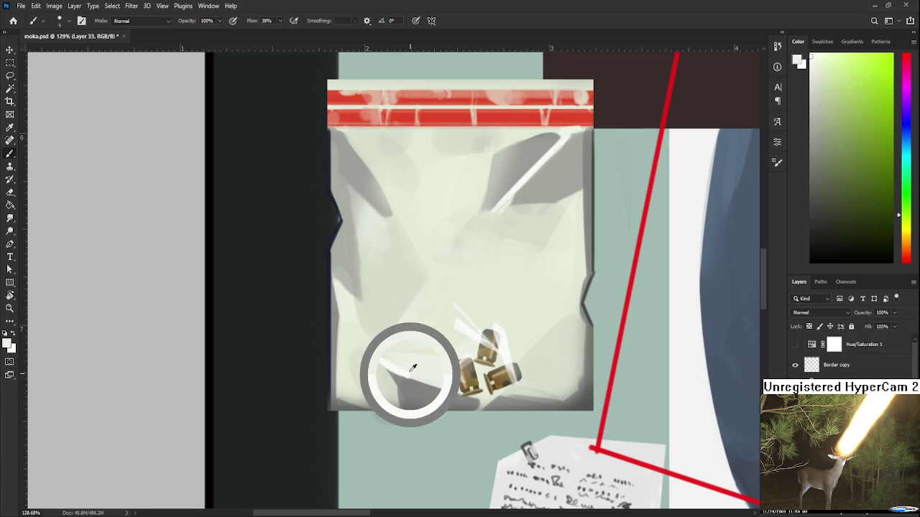
{"action": "scroll", "coordinate": [420, 353], "scroll_direction": "down", "scroll_amount": 1}
{"action": "scroll", "coordinate": [420, 353], "scroll_direction": "down", "scroll_amount": 2}
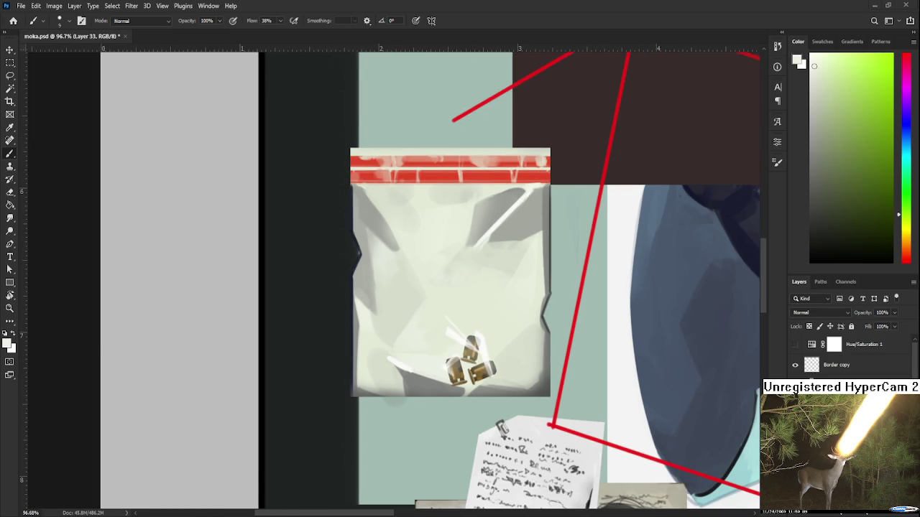
{"action": "scroll", "coordinate": [447, 351], "scroll_direction": "up", "scroll_amount": 2}
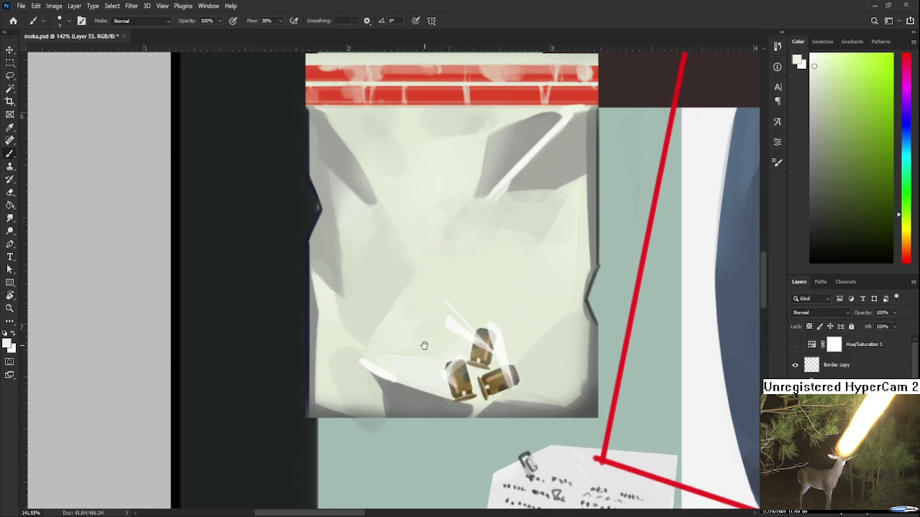
{"action": "key", "text": "e"}
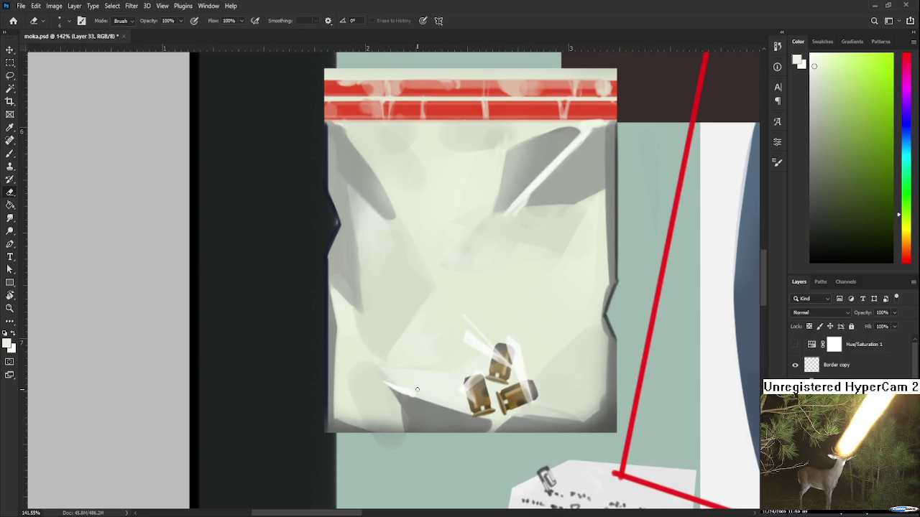
{"action": "key", "text": "b"}
{"action": "scroll", "coordinate": [457, 409], "scroll_direction": "down", "scroll_amount": 2}
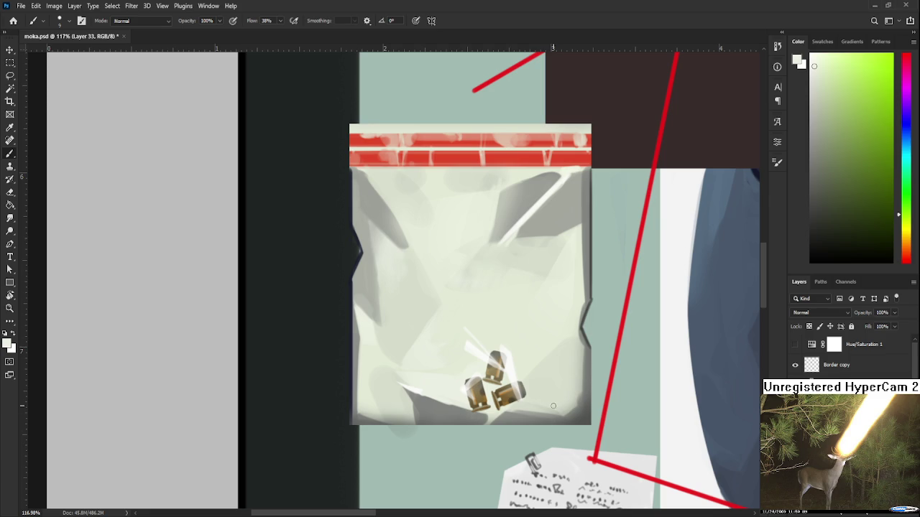
{"action": "scroll", "coordinate": [553, 406], "scroll_direction": "down", "scroll_amount": 2}
{"action": "scroll", "coordinate": [541, 404], "scroll_direction": "up", "scroll_amount": 2}
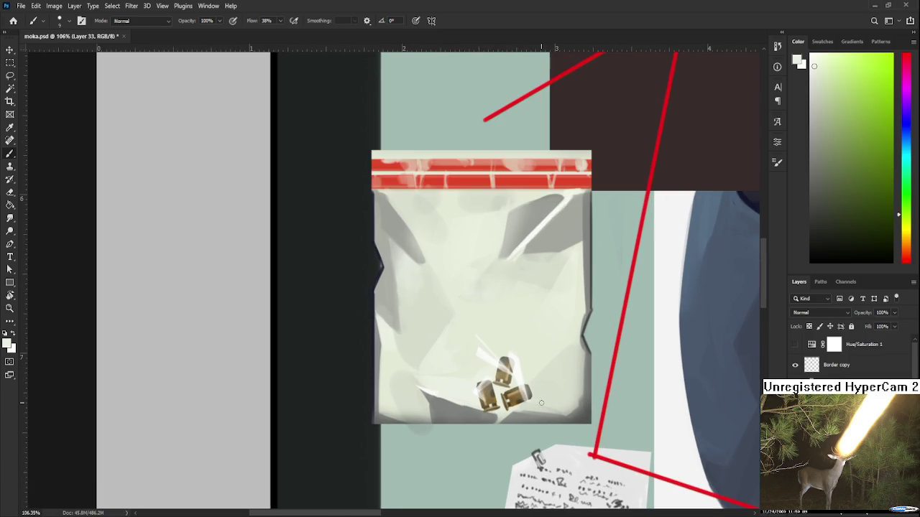
{"action": "scroll", "coordinate": [536, 366], "scroll_direction": "up", "scroll_amount": 2}
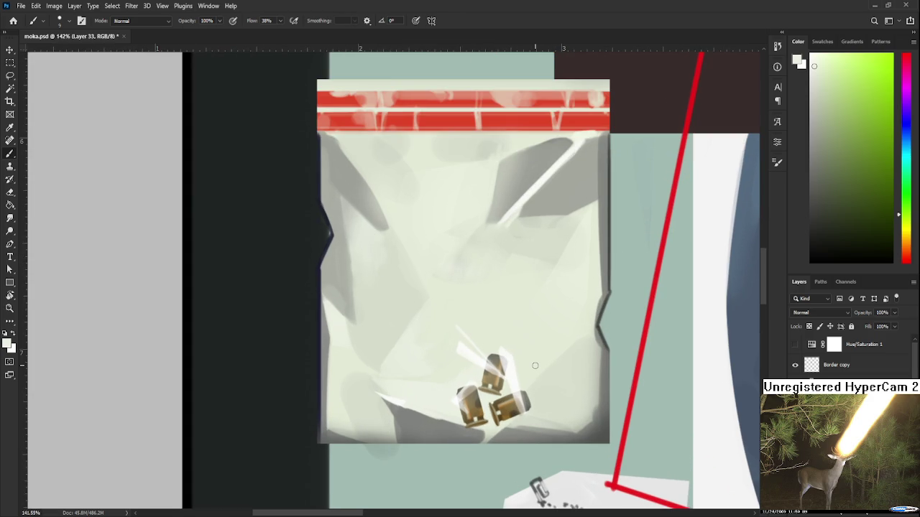
{"action": "left_click_drag", "start_coordinate": [507, 345], "coordinate": [444, 381]}
{"action": "left_click", "coordinate": [444, 381], "text": "alt"}
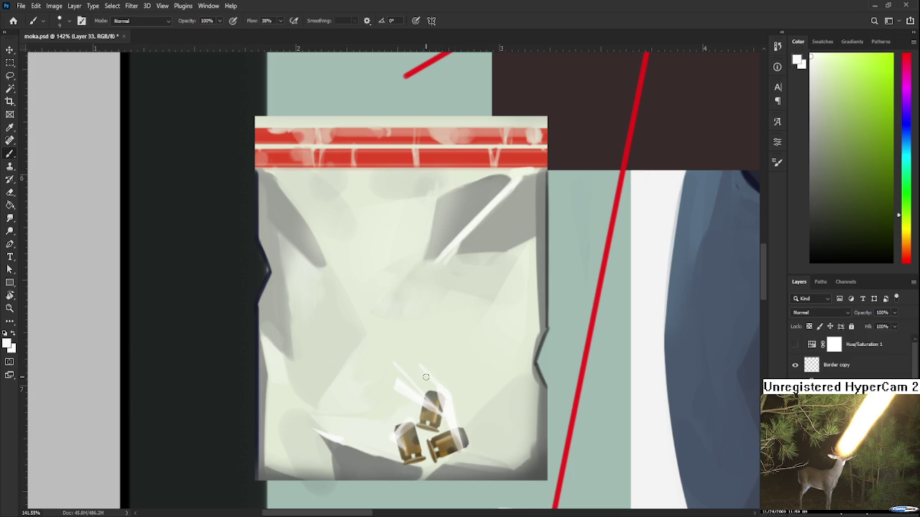
{"action": "key", "text": "e"}
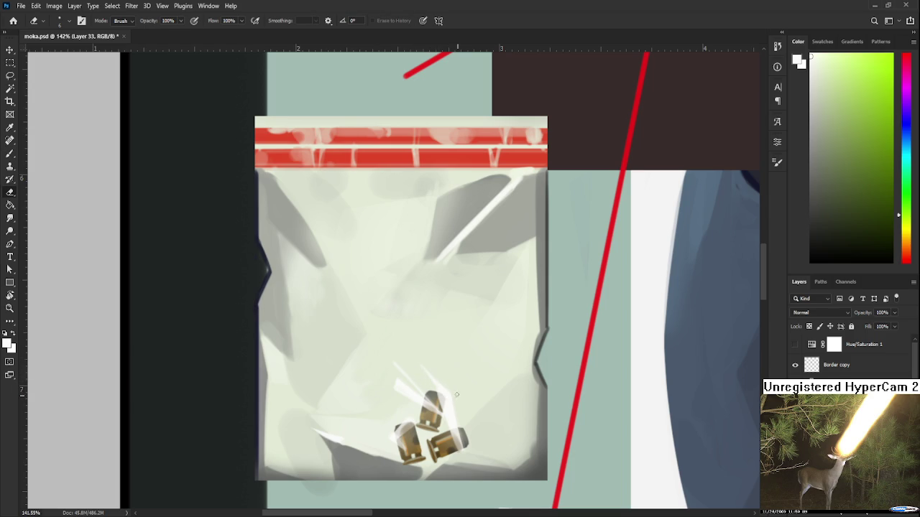
{"action": "scroll", "coordinate": [458, 399], "scroll_direction": "down", "scroll_amount": 2}
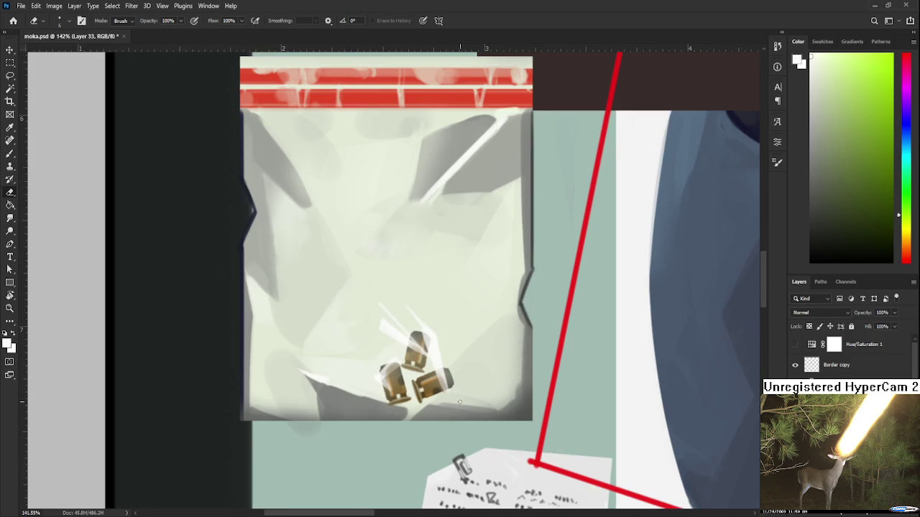
{"action": "scroll", "coordinate": [466, 395], "scroll_direction": "down", "scroll_amount": 1}
{"action": "scroll", "coordinate": [458, 379], "scroll_direction": "down", "scroll_amount": 2}
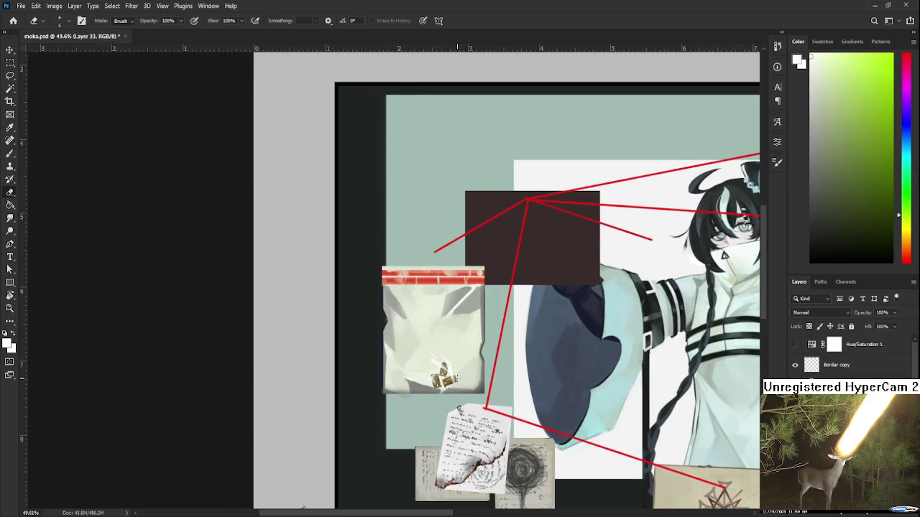
{"action": "scroll", "coordinate": [457, 378], "scroll_direction": "up", "scroll_amount": 2}
{"action": "scroll", "coordinate": [457, 380], "scroll_direction": "up", "scroll_amount": 2}
{"action": "scroll", "coordinate": [458, 373], "scroll_direction": "up", "scroll_amount": 2}
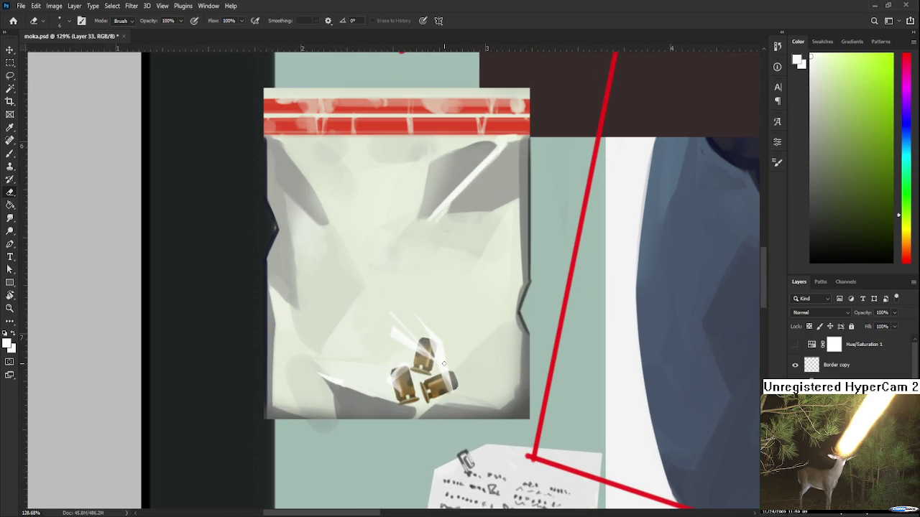
{"action": "scroll", "coordinate": [444, 364], "scroll_direction": "down", "scroll_amount": 1}
{"action": "scroll", "coordinate": [444, 364], "scroll_direction": "down", "scroll_amount": 1}
{"action": "scroll", "coordinate": [446, 363], "scroll_direction": "up", "scroll_amount": 1}
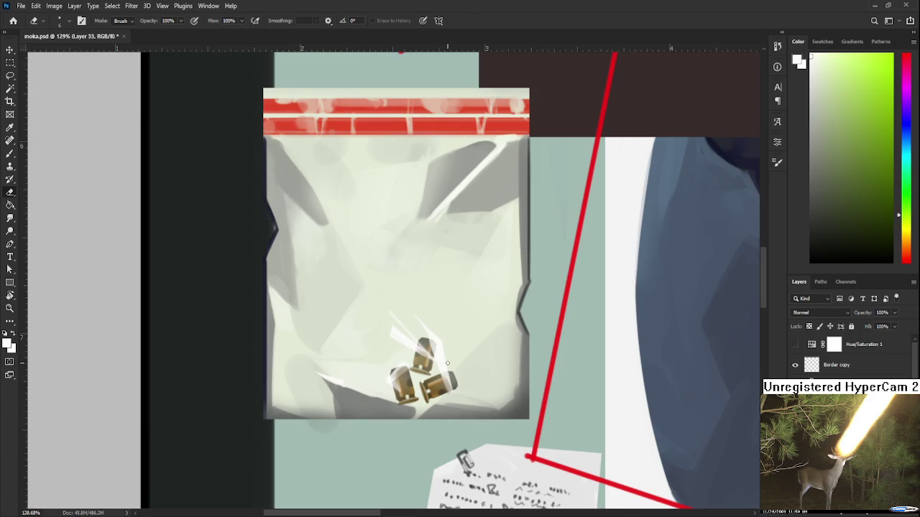
{"action": "scroll", "coordinate": [447, 363], "scroll_direction": "up", "scroll_amount": 1}
{"action": "left_click_drag", "start_coordinate": [429, 352], "coordinate": [406, 370]}
{"action": "scroll", "coordinate": [436, 415], "scroll_direction": "left", "scroll_amount": 5}
{"action": "scroll", "coordinate": [568, 362], "scroll_direction": "left", "scroll_amount": 4}
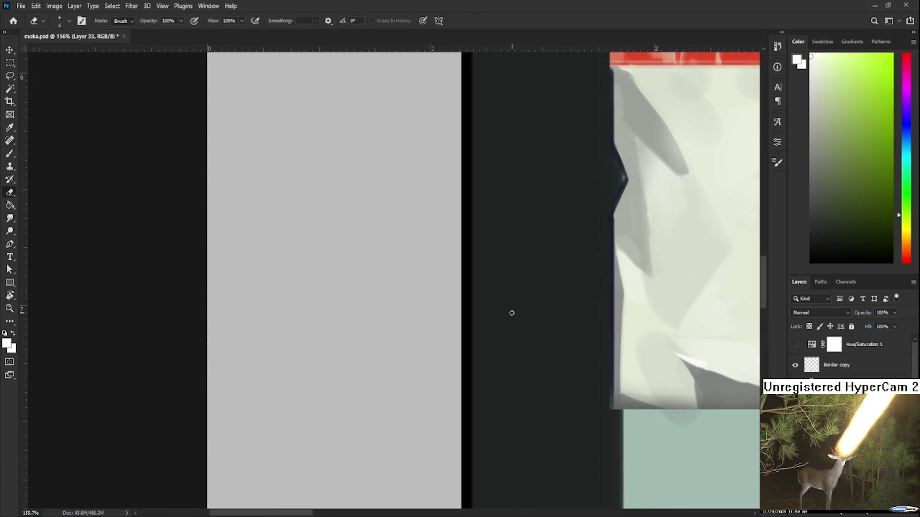
{"action": "key", "text": "b"}
{"action": "left_click_drag", "start_coordinate": [325, 296], "coordinate": [371, 346]}
{"action": "key", "text": "ctrl+z"}
{"action": "mouse_move", "coordinate": [330, 279]}
{"action": "left_mouse_down"}
{"action": "mouse_move", "coordinate": [354, 353]}
{"action": "mouse_move", "coordinate": [352, 394]}
{"action": "left_mouse_up"}
{"action": "mouse_move", "coordinate": [372, 363]}
{"action": "left_mouse_down"}
{"action": "mouse_move", "coordinate": [360, 397]}
{"action": "mouse_move", "coordinate": [374, 390]}
{"action": "left_mouse_up"}
{"action": "mouse_move", "coordinate": [315, 368]}
{"action": "left_mouse_down"}
{"action": "mouse_move", "coordinate": [328, 388]}
{"action": "mouse_move", "coordinate": [332, 377]}
{"action": "mouse_move", "coordinate": [367, 371]}
{"action": "mouse_move", "coordinate": [308, 385]}
{"action": "left_mouse_up"}
{"action": "key", "text": "ctrl+z"}
{"action": "key", "text": "ctrl+z"}
{"action": "left_click_drag", "start_coordinate": [374, 360], "coordinate": [379, 380]}
{"action": "left_click_drag", "start_coordinate": [332, 287], "coordinate": [366, 325]}
{"action": "key", "text": "ctrl+z"}
{"action": "mouse_move", "coordinate": [334, 281]}
{"action": "left_mouse_down"}
{"action": "mouse_move", "coordinate": [351, 359]}
{"action": "mouse_move", "coordinate": [359, 356]}
{"action": "left_mouse_up"}
{"action": "key", "text": "ctrl+z"}
{"action": "key", "text": "ctrl+z"}
{"action": "left_click_drag", "start_coordinate": [332, 281], "coordinate": [359, 356]}
{"action": "key", "text": "ctrl+z"}
{"action": "left_click_drag", "start_coordinate": [333, 281], "coordinate": [359, 355]}
{"action": "key", "text": "ctrl+z"}
{"action": "left_click_drag", "start_coordinate": [333, 282], "coordinate": [360, 355]}
{"action": "key", "text": "l"}
{"action": "left_click_drag", "start_coordinate": [417, 334], "coordinate": [422, 336]}
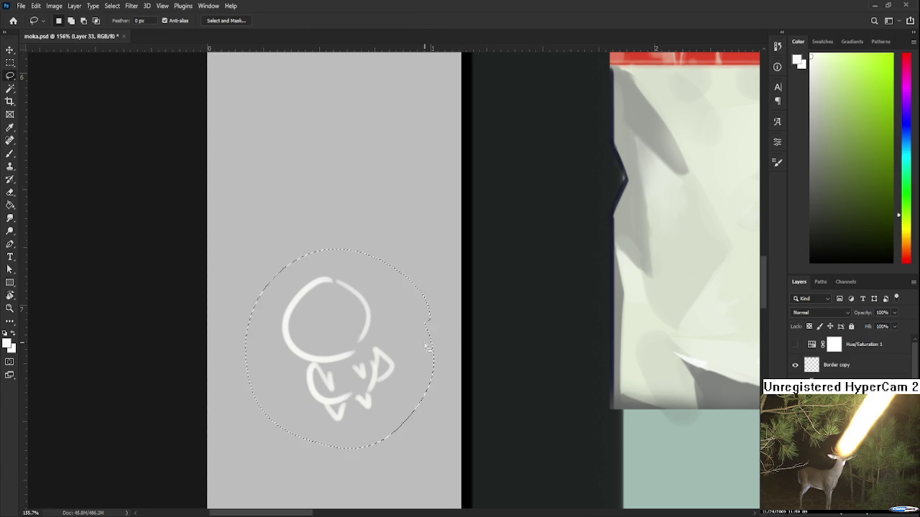
{"action": "key", "text": "ctrl+x"}
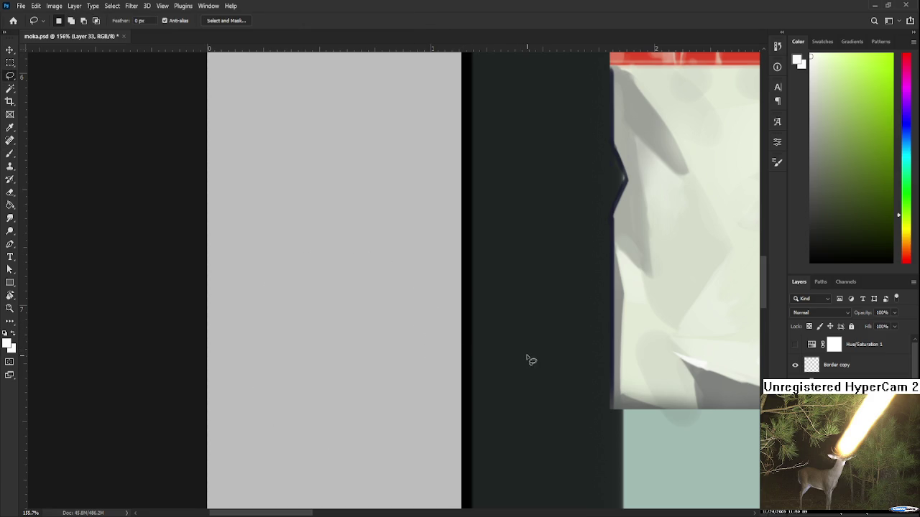
{"action": "mouse_move", "coordinate": [529, 384]}
{"action": "left_mouse_down"}
{"action": "mouse_move", "coordinate": [506, 404]}
{"action": "mouse_move", "coordinate": [373, 410]}
{"action": "left_mouse_up"}
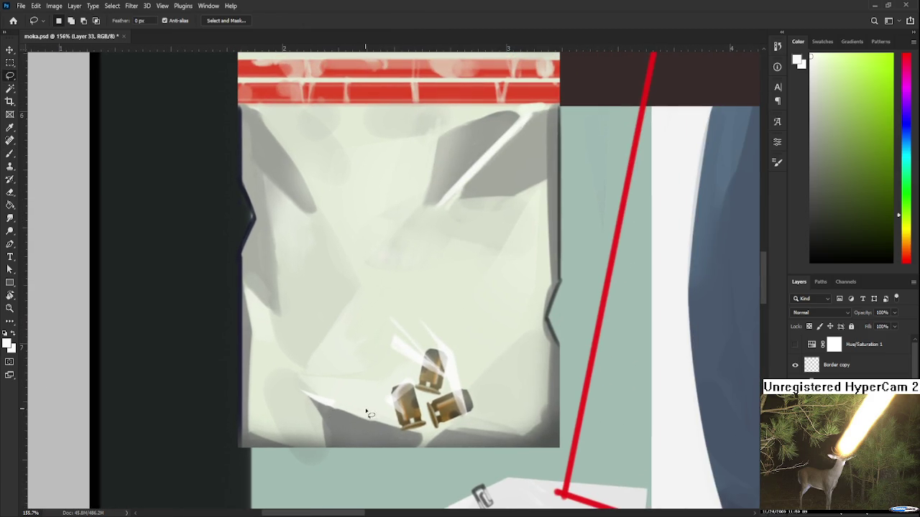
Step: Paint a pale brush stroke along the bag's left edge
{"action": "scroll", "coordinate": [372, 411], "scroll_direction": "down", "scroll_amount": 1}
{"action": "scroll", "coordinate": [372, 411], "scroll_direction": "down", "scroll_amount": 1}
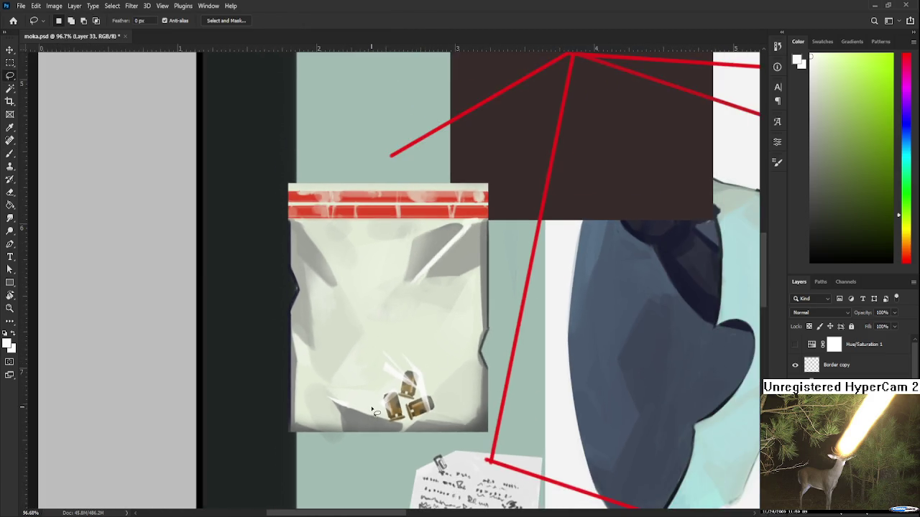
{"action": "scroll", "coordinate": [373, 411], "scroll_direction": "up", "scroll_amount": 2}
{"action": "scroll", "coordinate": [392, 402], "scroll_direction": "up", "scroll_amount": 1}
{"action": "scroll", "coordinate": [410, 392], "scroll_direction": "up", "scroll_amount": 1}
{"action": "scroll", "coordinate": [413, 385], "scroll_direction": "up", "scroll_amount": 1}
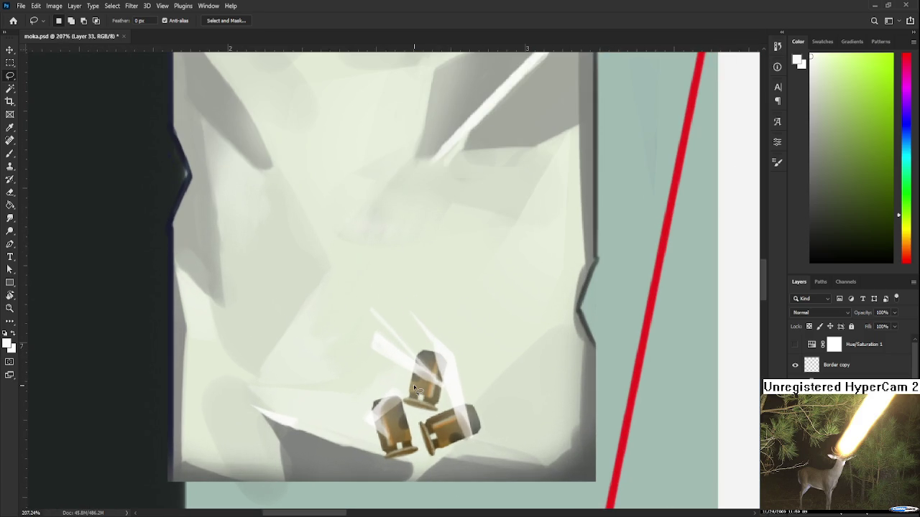
{"action": "scroll", "coordinate": [413, 387], "scroll_direction": "down", "scroll_amount": 1}
{"action": "scroll", "coordinate": [413, 393], "scroll_direction": "down", "scroll_amount": 1}
{"action": "scroll", "coordinate": [413, 393], "scroll_direction": "up", "scroll_amount": 1}
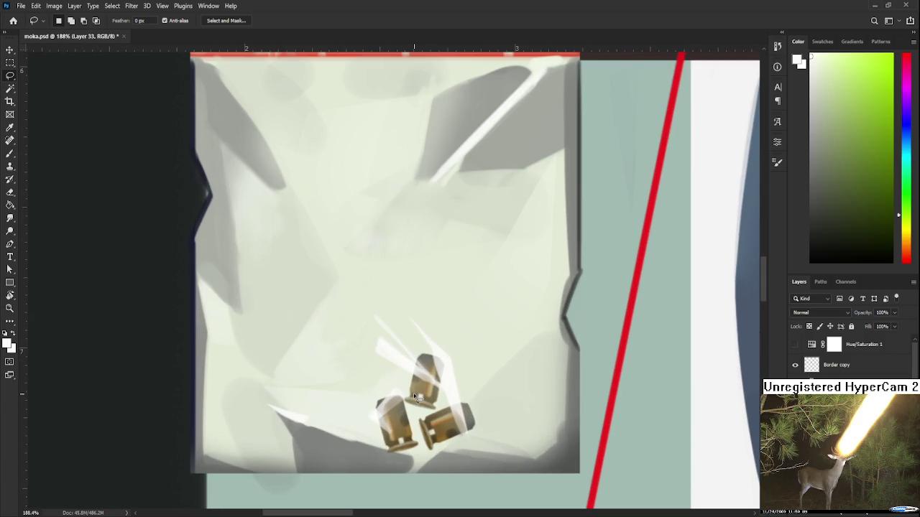
{"action": "scroll", "coordinate": [431, 389], "scroll_direction": "up", "scroll_amount": 1}
{"action": "scroll", "coordinate": [435, 388], "scroll_direction": "down", "scroll_amount": 1}
{"action": "scroll", "coordinate": [444, 384], "scroll_direction": "down", "scroll_amount": 1}
{"action": "key", "text": "b"}
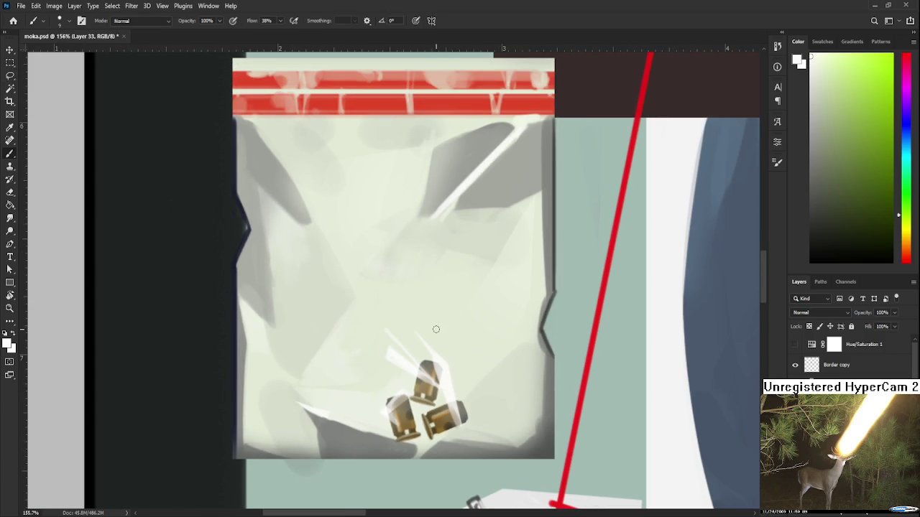
{"action": "left_click_drag", "start_coordinate": [456, 326], "coordinate": [419, 419]}
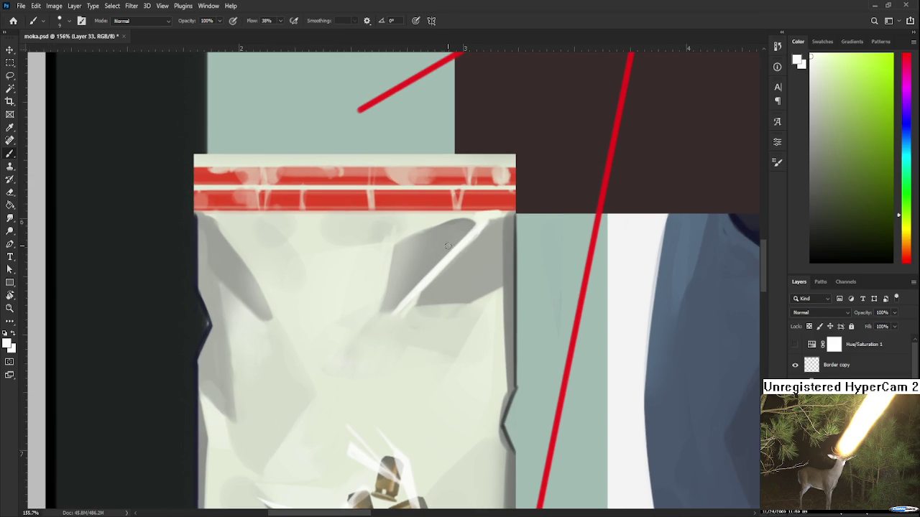
{"action": "left_click_drag", "start_coordinate": [375, 330], "coordinate": [440, 280]}
{"action": "mouse_move", "coordinate": [304, 354]}
{"action": "left_mouse_down"}
{"action": "mouse_move", "coordinate": [298, 394]}
{"action": "mouse_move", "coordinate": [315, 403]}
{"action": "left_mouse_up"}
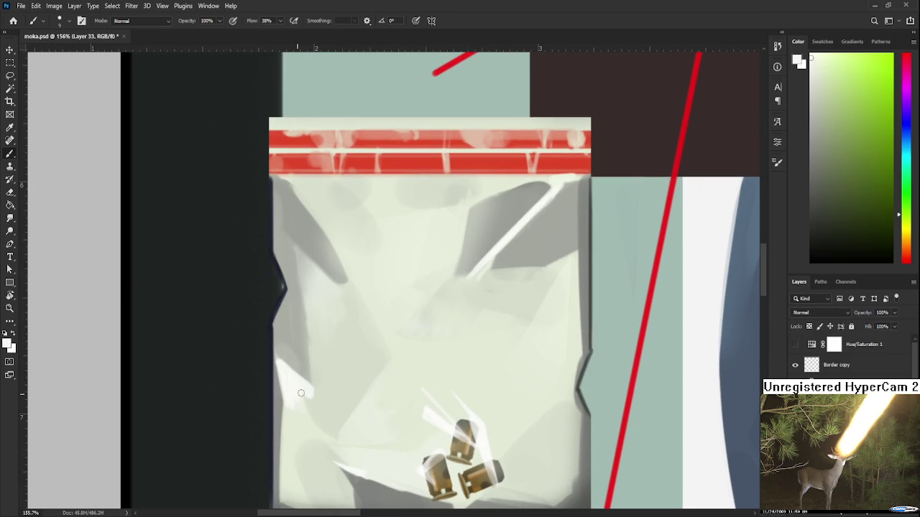
Step: Sample whiter and grey tones from the bag's plastic for the next highlights
{"action": "left_click", "coordinate": [304, 404], "text": "alt"}
{"action": "scroll", "coordinate": [301, 385], "scroll_direction": "up", "scroll_amount": 4}
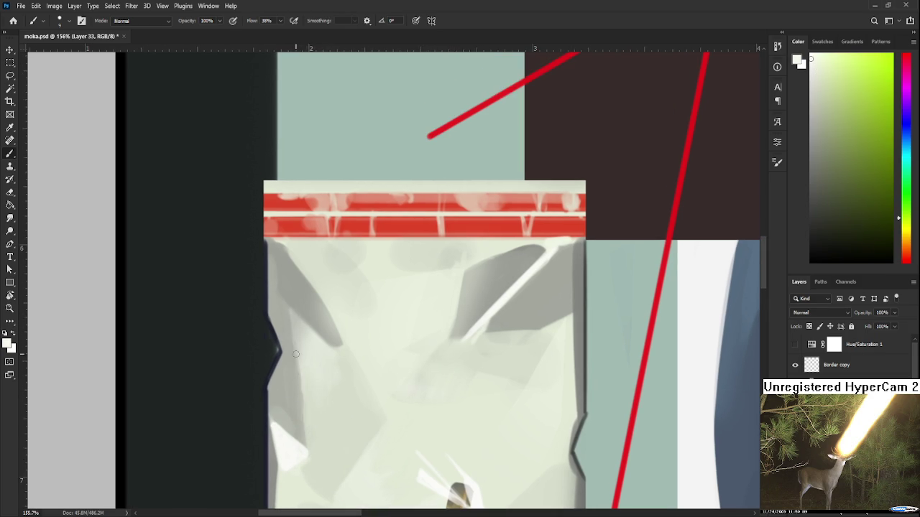
{"action": "left_click", "coordinate": [316, 430], "text": "alt"}
{"action": "left_click", "coordinate": [298, 434], "text": "alt"}
{"action": "left_click_drag", "start_coordinate": [298, 434], "coordinate": [282, 428]}
{"action": "scroll", "coordinate": [282, 428], "scroll_direction": "down", "scroll_amount": 5}
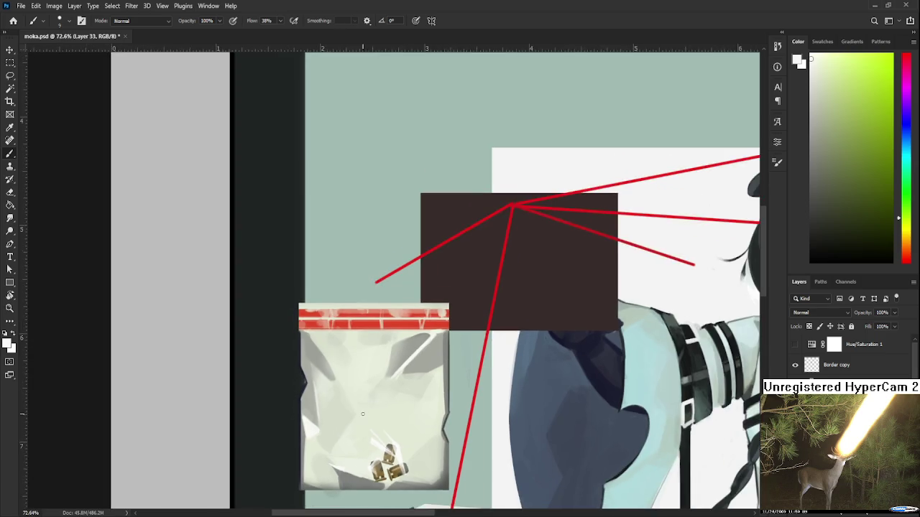
{"action": "scroll", "coordinate": [389, 344], "scroll_direction": "up", "scroll_amount": 3}
{"action": "scroll", "coordinate": [389, 344], "scroll_direction": "down", "scroll_amount": 1}
{"action": "scroll", "coordinate": [388, 344], "scroll_direction": "up", "scroll_amount": 1}
{"action": "scroll", "coordinate": [389, 344], "scroll_direction": "up", "scroll_amount": 1}
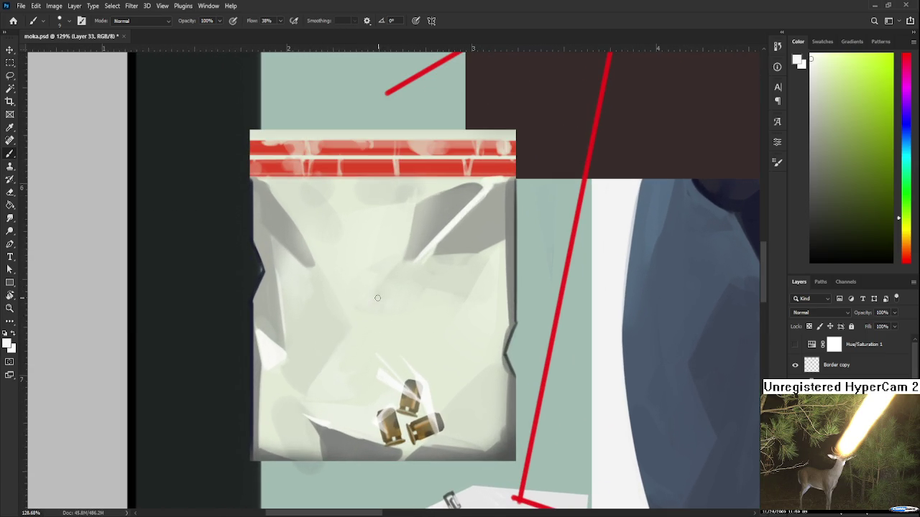
Step: Paint a faint diagonal glare streak, then a longer one with a brighter sampled tone
{"action": "left_click_drag", "start_coordinate": [372, 302], "coordinate": [292, 396]}
{"action": "left_click", "coordinate": [308, 369], "text": "alt"}
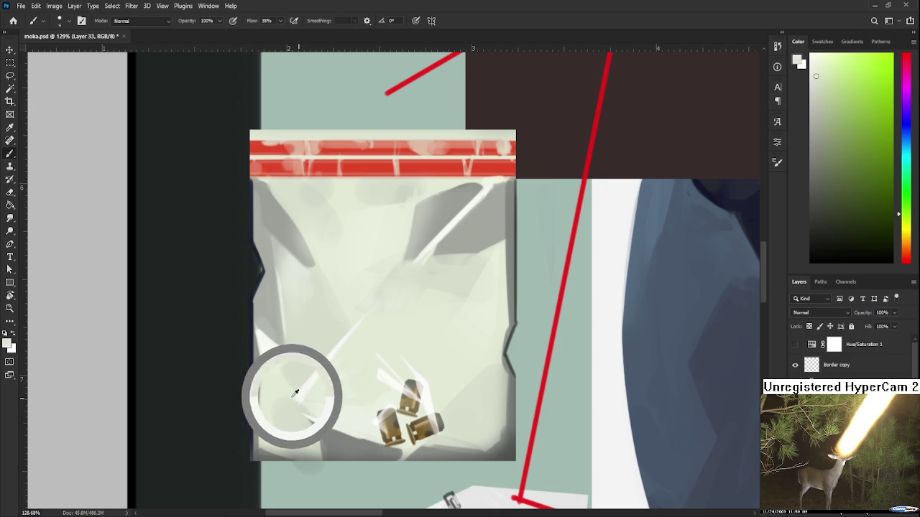
{"action": "left_click", "coordinate": [301, 396], "text": "alt"}
{"action": "left_click", "coordinate": [306, 392], "text": "alt"}
{"action": "left_click", "coordinate": [350, 345], "text": "alt"}
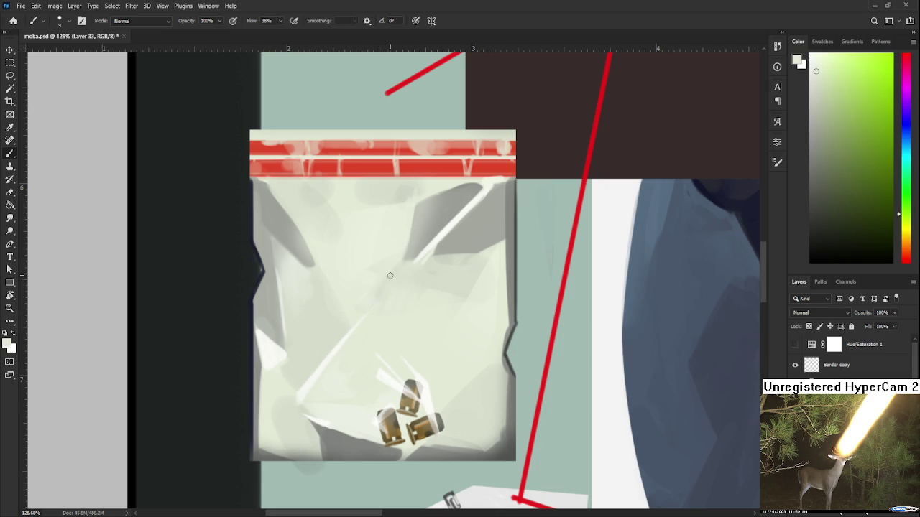
{"action": "mouse_move", "coordinate": [349, 324]}
{"action": "left_mouse_down"}
{"action": "mouse_move", "coordinate": [341, 342]}
{"action": "mouse_move", "coordinate": [337, 336]}
{"action": "left_mouse_up"}
Step: Sample lighter tones from the upper part of the bag for the glare colour
{"action": "scroll", "coordinate": [356, 295], "scroll_direction": "up", "scroll_amount": 2}
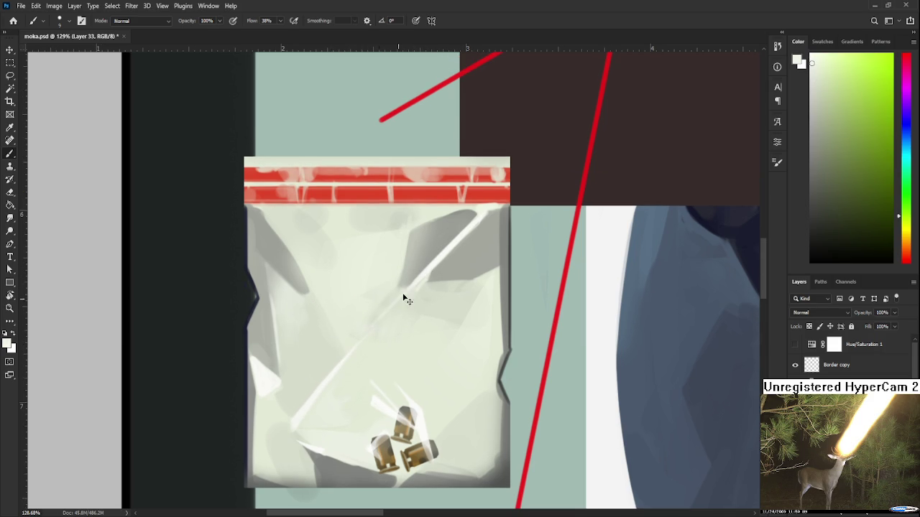
{"action": "left_click", "coordinate": [417, 296], "text": "alt"}
{"action": "left_click", "coordinate": [438, 266], "text": "alt"}
{"action": "left_click", "coordinate": [435, 266], "text": "alt"}
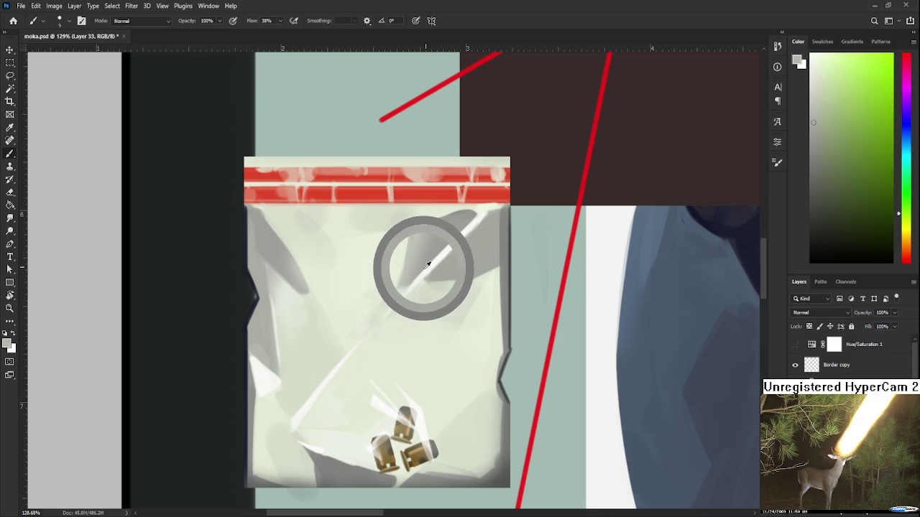
{"action": "left_click_drag", "start_coordinate": [430, 265], "coordinate": [402, 290]}
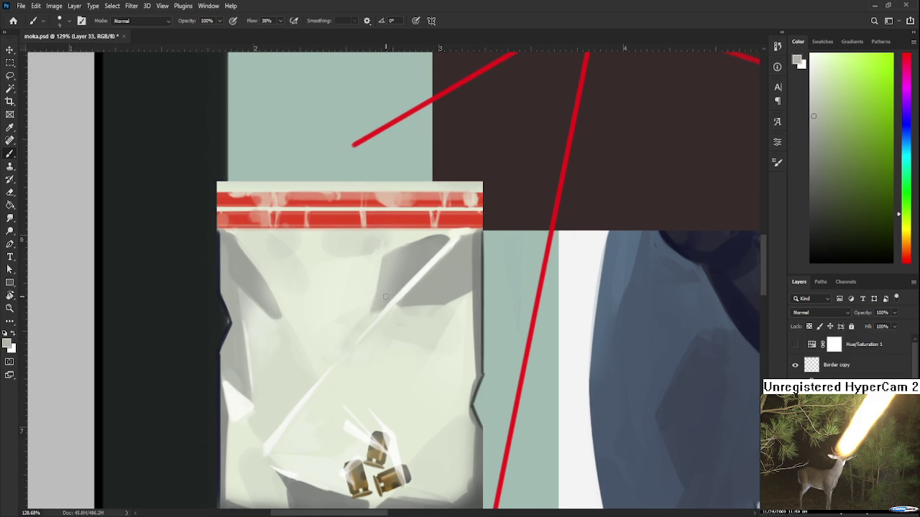
{"action": "left_click", "coordinate": [420, 275], "text": "alt"}
{"action": "left_click", "coordinate": [429, 259], "text": "alt"}
{"action": "left_click", "coordinate": [447, 247], "text": "alt"}
{"action": "left_click_drag", "start_coordinate": [452, 246], "coordinate": [410, 293]}
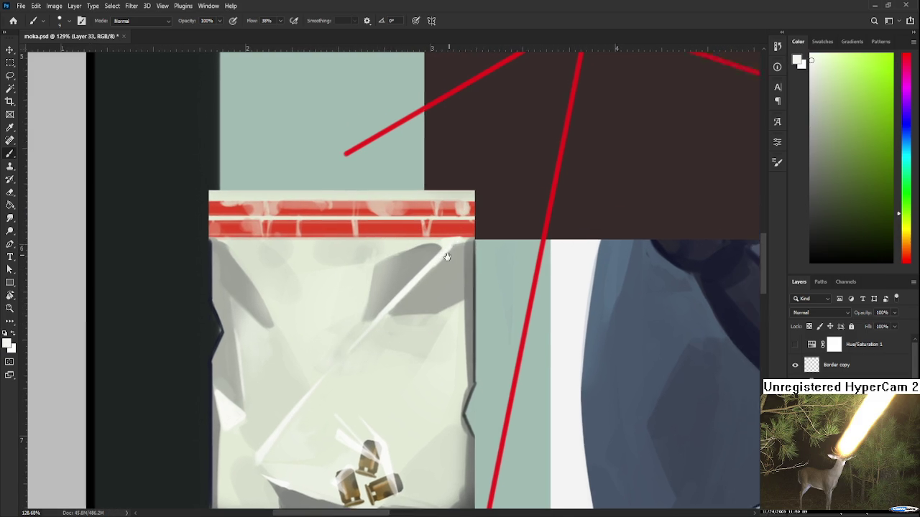
{"action": "left_click", "coordinate": [407, 291], "text": "alt"}
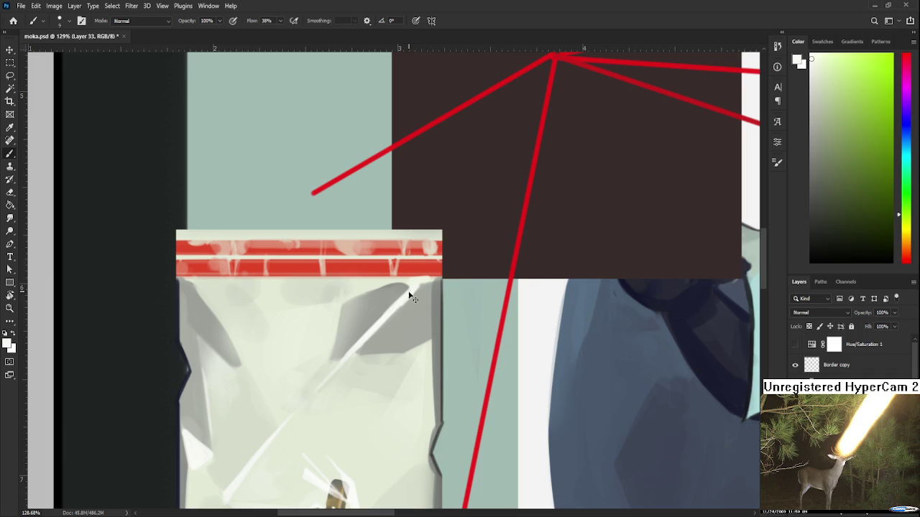
{"action": "left_click", "coordinate": [391, 309], "text": "alt"}
{"action": "left_click", "coordinate": [416, 289], "text": "alt"}
{"action": "left_click", "coordinate": [418, 289], "text": "alt"}
Step: Try a faint diagonal streak across the bag, undo it, and pick a near-white tone
{"action": "scroll", "coordinate": [420, 352], "scroll_direction": "down", "scroll_amount": 5}
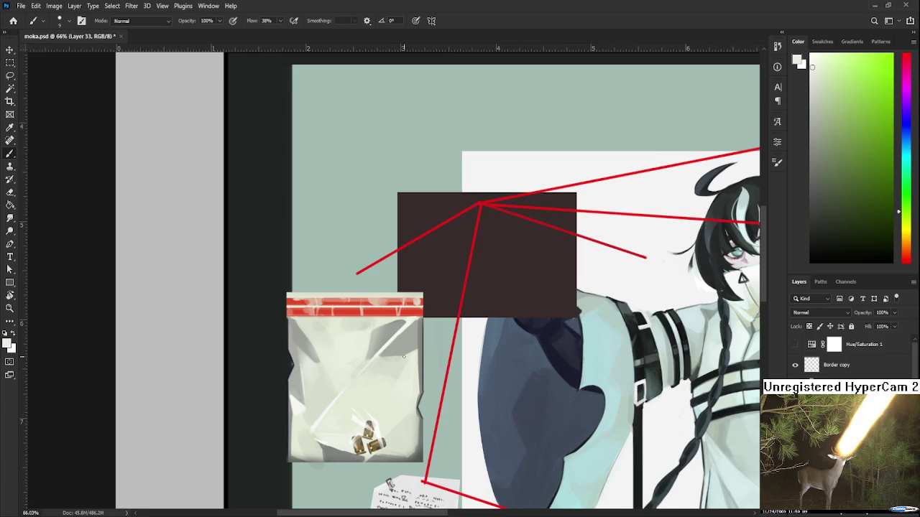
{"action": "scroll", "coordinate": [404, 357], "scroll_direction": "up", "scroll_amount": 3}
{"action": "scroll", "coordinate": [402, 358], "scroll_direction": "up", "scroll_amount": 1}
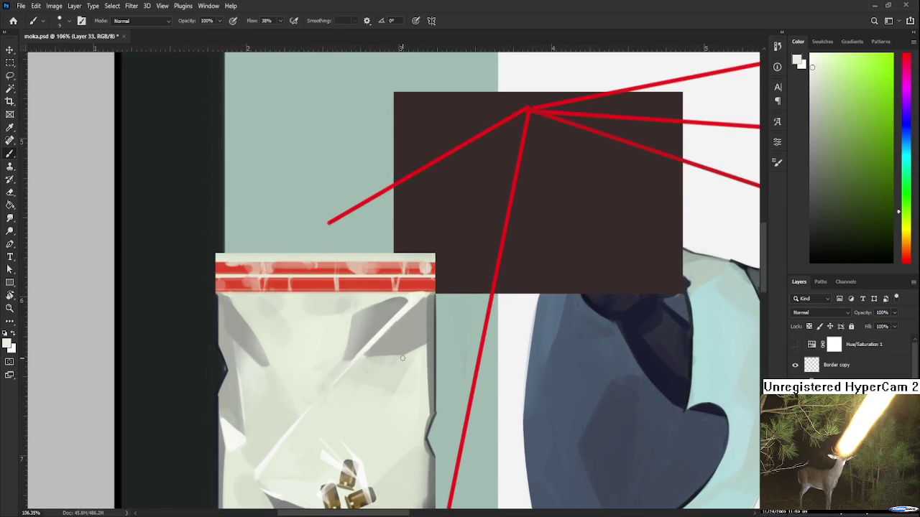
{"action": "left_click", "coordinate": [376, 292], "text": "alt"}
{"action": "mouse_move", "coordinate": [379, 318]}
{"action": "left_mouse_down"}
{"action": "mouse_move", "coordinate": [397, 256]}
{"action": "mouse_move", "coordinate": [377, 315]}
{"action": "left_mouse_up"}
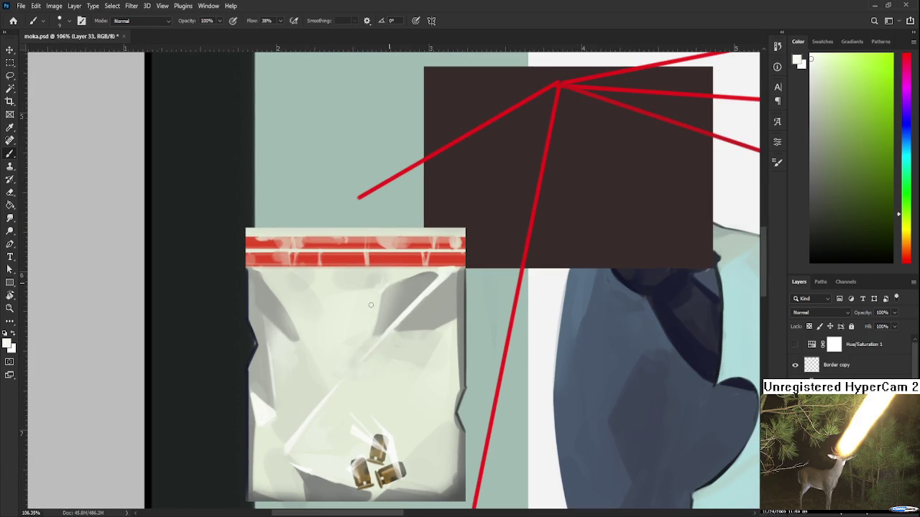
{"action": "left_click", "coordinate": [373, 331], "text": "alt"}
{"action": "left_click_drag", "start_coordinate": [381, 300], "coordinate": [346, 353]}
{"action": "key", "text": "ctrl+z"}
{"action": "left_click", "coordinate": [401, 308], "text": "alt"}
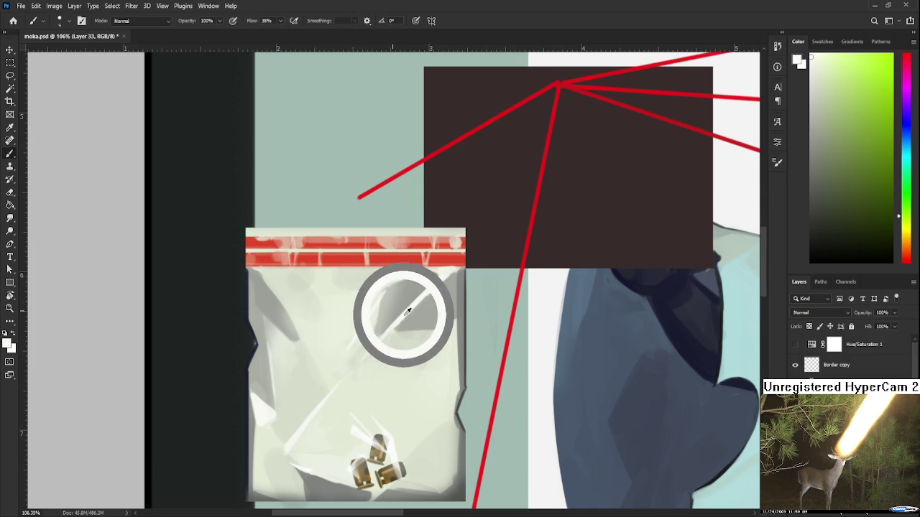
{"action": "mouse_move", "coordinate": [388, 304]}
{"action": "left_mouse_down"}
{"action": "mouse_move", "coordinate": [365, 316]}
{"action": "mouse_move", "coordinate": [410, 311]}
{"action": "left_mouse_up"}
{"action": "scroll", "coordinate": [345, 395], "scroll_direction": "down", "scroll_amount": 1}
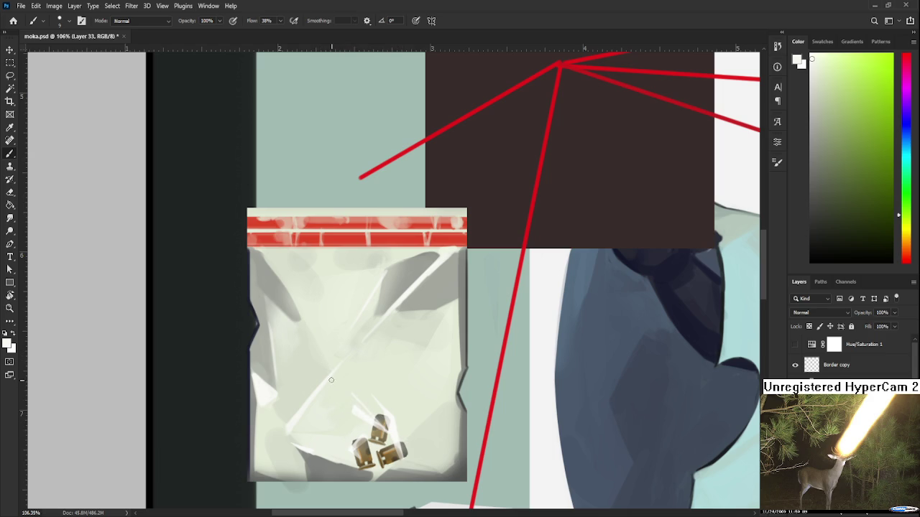
{"action": "scroll", "coordinate": [379, 439], "scroll_direction": "down", "scroll_amount": 2}
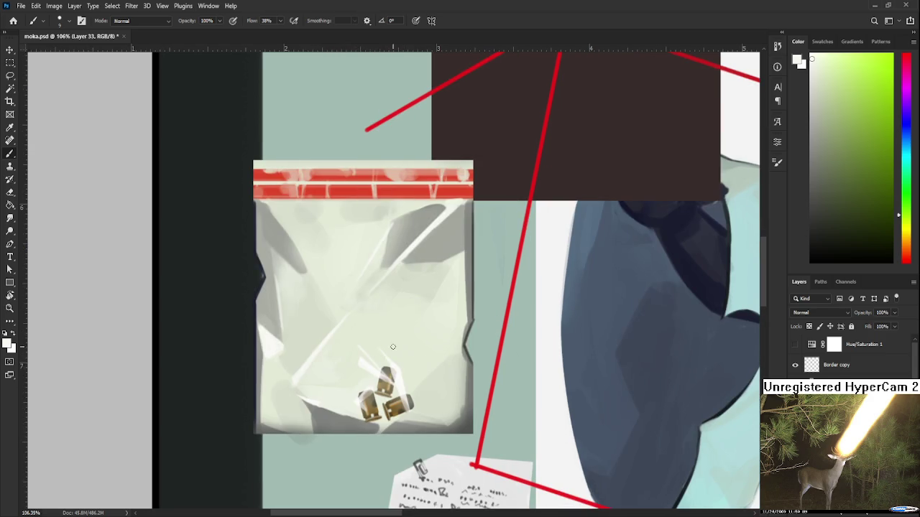
{"action": "scroll", "coordinate": [297, 372], "scroll_direction": "left", "scroll_amount": 1}
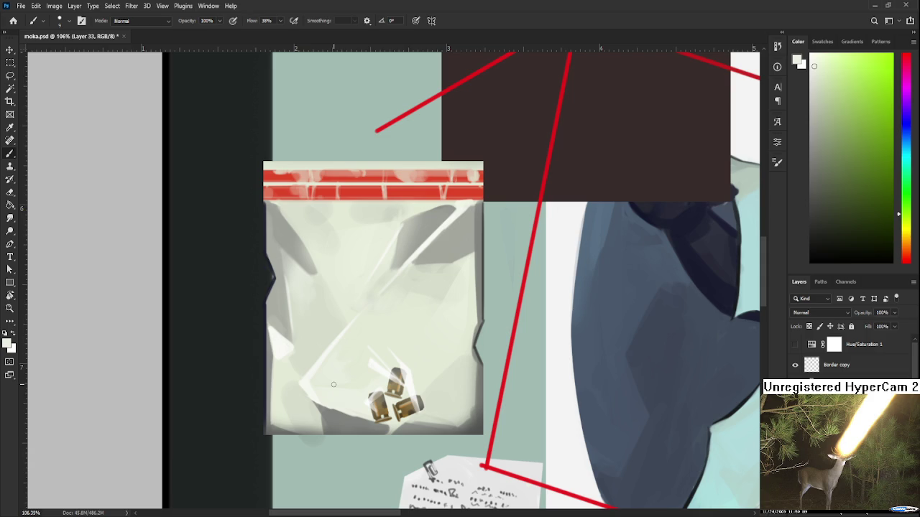
{"action": "left_click_drag", "start_coordinate": [344, 332], "coordinate": [365, 350]}
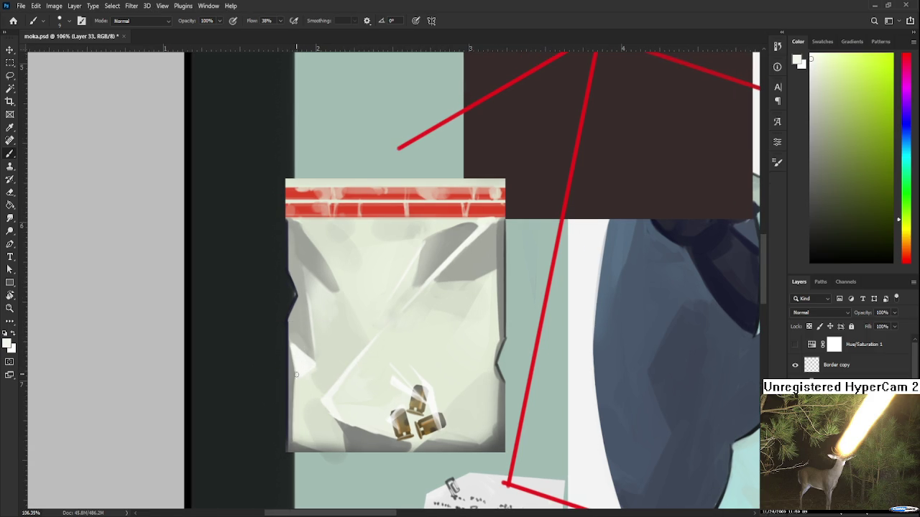
{"action": "left_click_drag", "start_coordinate": [318, 380], "coordinate": [311, 383]}
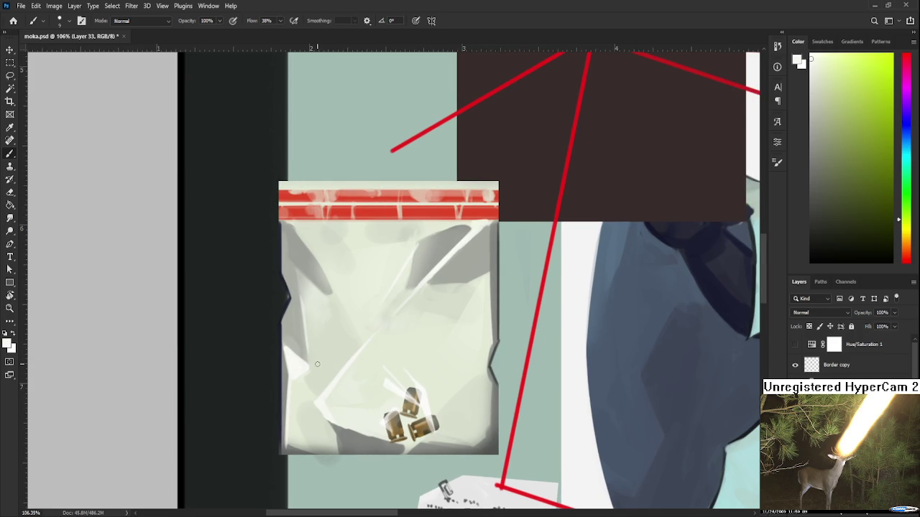
{"action": "scroll", "coordinate": [317, 364], "scroll_direction": "down", "scroll_amount": 2}
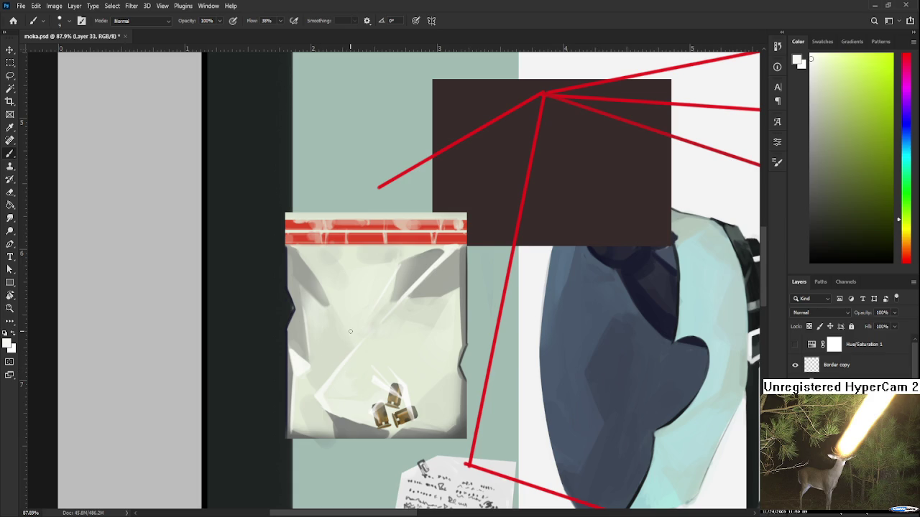
{"action": "scroll", "coordinate": [351, 330], "scroll_direction": "down", "scroll_amount": 2}
{"action": "scroll", "coordinate": [351, 331], "scroll_direction": "down", "scroll_amount": 1}
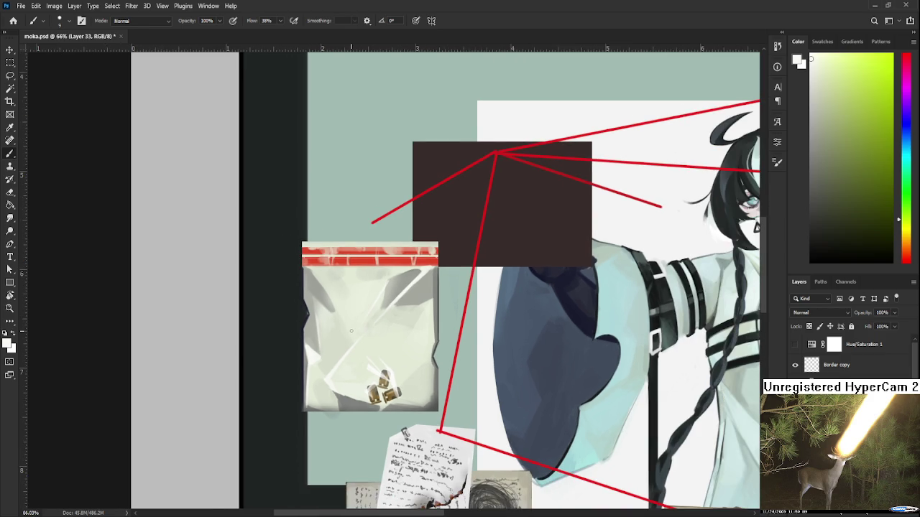
{"action": "scroll", "coordinate": [351, 330], "scroll_direction": "up", "scroll_amount": 2}
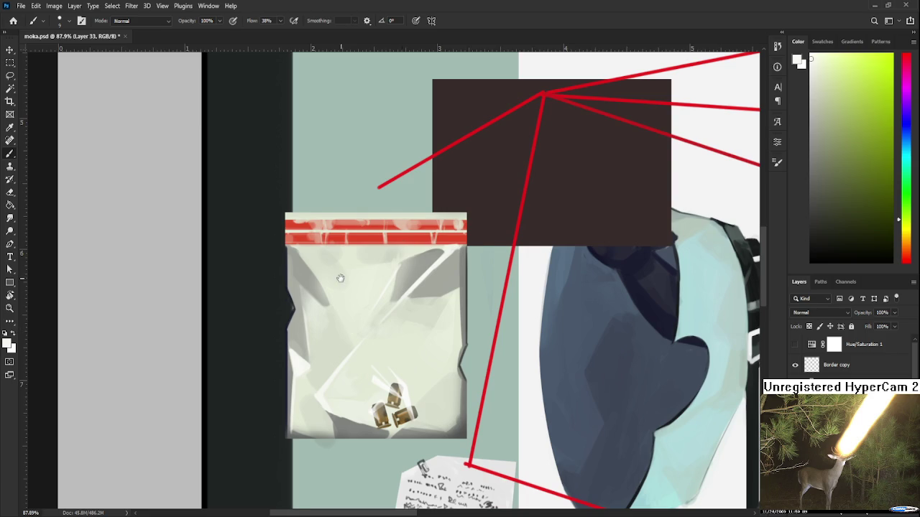
{"action": "left_click_drag", "start_coordinate": [341, 278], "coordinate": [362, 307]}
{"action": "key", "text": "e"}
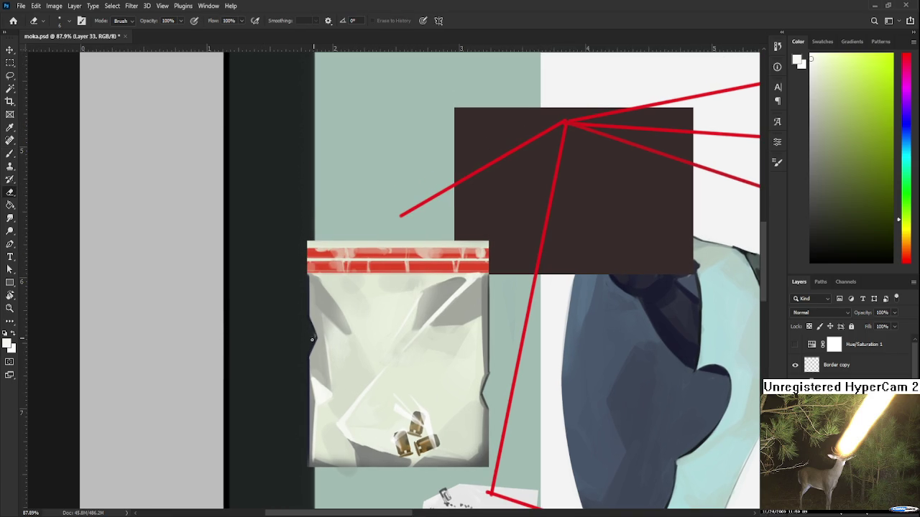
{"action": "scroll", "coordinate": [403, 319], "scroll_direction": "right", "scroll_amount": 1}
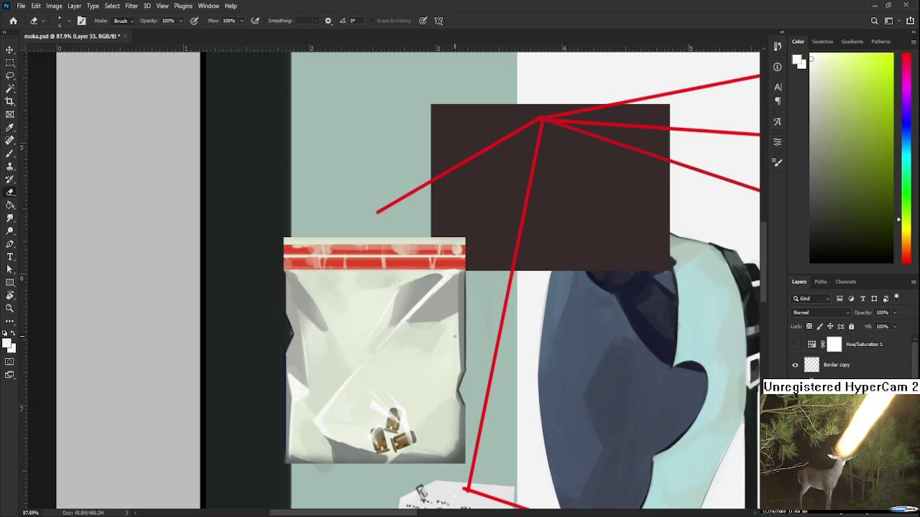
{"action": "scroll", "coordinate": [454, 336], "scroll_direction": "down", "scroll_amount": 2}
{"action": "scroll", "coordinate": [453, 344], "scroll_direction": "down", "scroll_amount": 2}
{"action": "scroll", "coordinate": [451, 359], "scroll_direction": "down", "scroll_amount": 2}
{"action": "scroll", "coordinate": [448, 370], "scroll_direction": "down", "scroll_amount": 1}
{"action": "scroll", "coordinate": [449, 371], "scroll_direction": "up", "scroll_amount": 1}
{"action": "scroll", "coordinate": [447, 372], "scroll_direction": "up", "scroll_amount": 1}
{"action": "scroll", "coordinate": [446, 373], "scroll_direction": "up", "scroll_amount": 1}
{"action": "scroll", "coordinate": [444, 374], "scroll_direction": "up", "scroll_amount": 2}
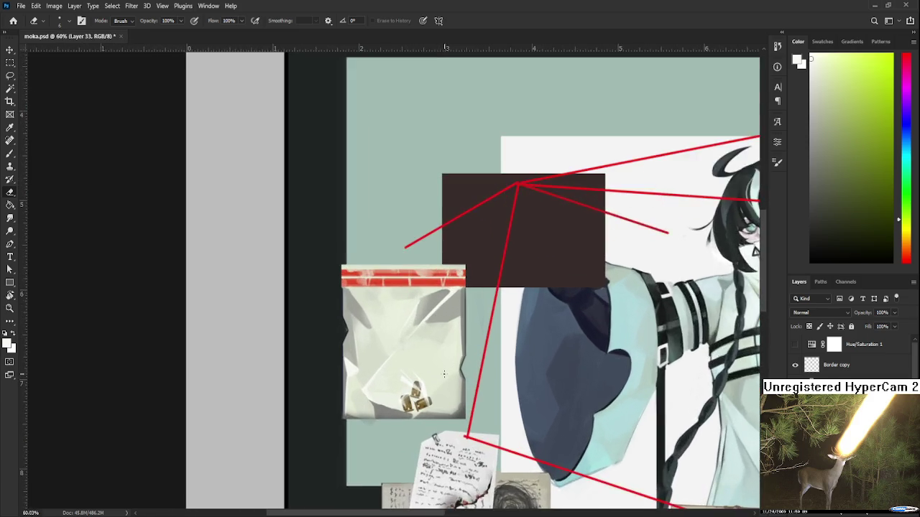
{"action": "scroll", "coordinate": [442, 374], "scroll_direction": "up", "scroll_amount": 1}
{"action": "scroll", "coordinate": [374, 377], "scroll_direction": "up", "scroll_amount": 1}
{"action": "scroll", "coordinate": [330, 381], "scroll_direction": "up", "scroll_amount": 1}
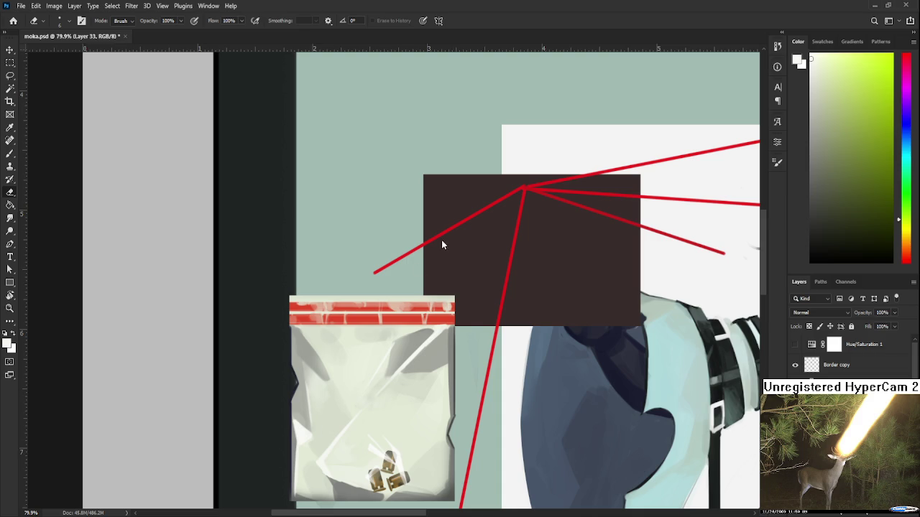
{"action": "key", "text": "b"}
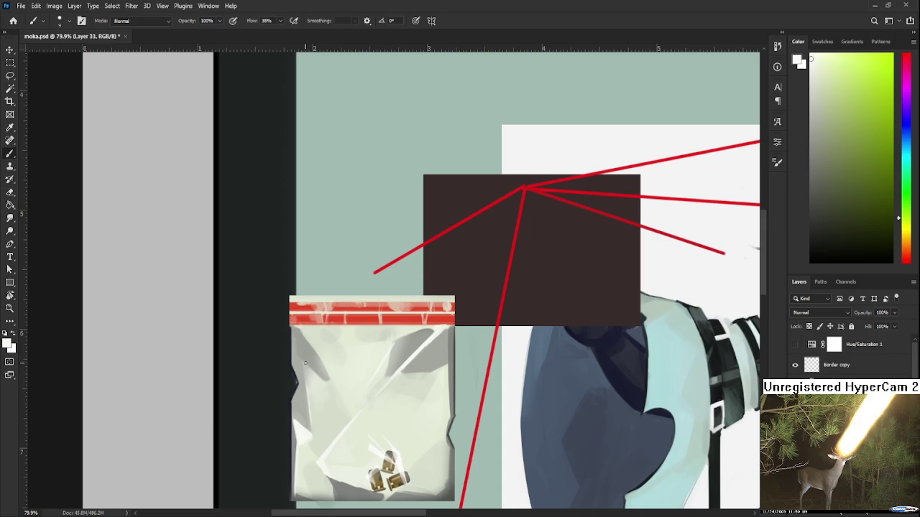
Step: Sample the bag's light grey-green plastic repeatedly to set the paint colour
{"action": "left_click", "coordinate": [335, 386], "text": "alt"}
{"action": "left_click", "coordinate": [329, 381], "text": "alt"}
{"action": "left_click", "coordinate": [331, 375], "text": "alt"}
{"action": "left_click", "coordinate": [331, 379], "text": "alt"}
{"action": "left_click", "coordinate": [329, 382], "text": "alt"}
{"action": "left_click", "coordinate": [335, 380], "text": "alt"}
{"action": "left_click", "coordinate": [334, 379], "text": "alt"}
{"action": "left_click_drag", "start_coordinate": [329, 377], "coordinate": [311, 372]}
{"action": "left_click", "coordinate": [331, 381], "text": "alt"}
Step: Fine-tune the grey-green shade by sampling another area of the bag
{"action": "scroll", "coordinate": [335, 380], "scroll_direction": "down", "scroll_amount": 1}
{"action": "left_click", "coordinate": [342, 367], "text": "alt"}
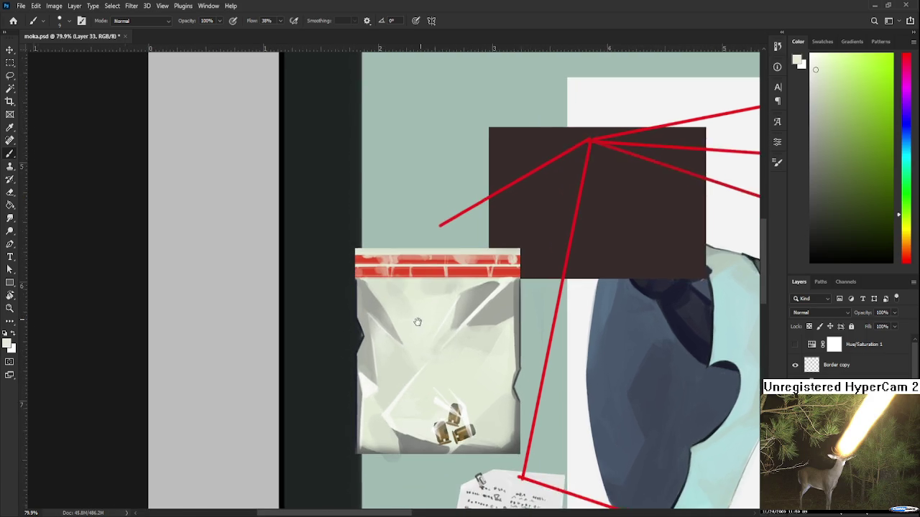
{"action": "mouse_move", "coordinate": [342, 367]}
{"action": "left_mouse_down"}
{"action": "mouse_move", "coordinate": [417, 323]}
{"action": "mouse_move", "coordinate": [378, 338]}
{"action": "mouse_move", "coordinate": [375, 350]}
{"action": "left_mouse_up"}
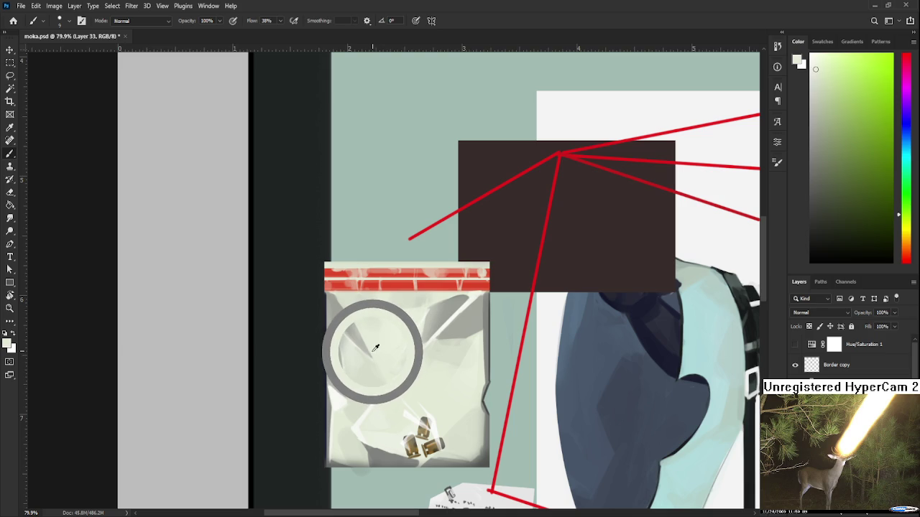
{"action": "left_click_drag", "start_coordinate": [375, 351], "coordinate": [372, 356]}
{"action": "left_click", "coordinate": [364, 347], "text": "alt"}
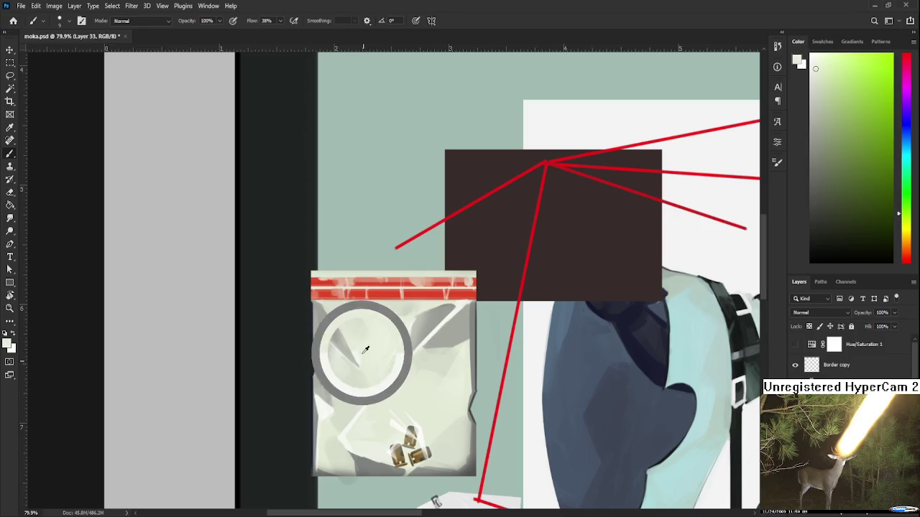
{"action": "left_click", "coordinate": [363, 348], "text": "alt"}
{"action": "left_click", "coordinate": [361, 349], "text": "alt"}
{"action": "left_click", "coordinate": [371, 352], "text": "alt"}
{"action": "left_click", "coordinate": [367, 354], "text": "alt"}
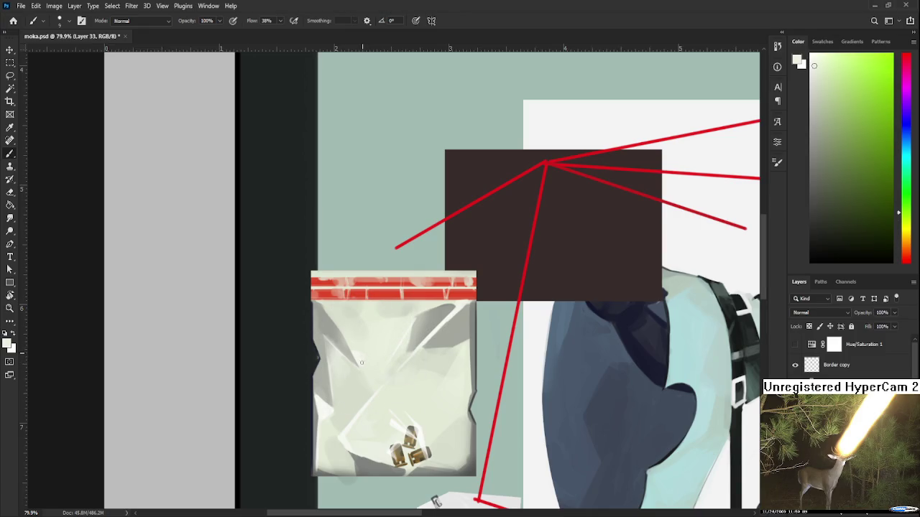
{"action": "scroll", "coordinate": [380, 378], "scroll_direction": "down", "scroll_amount": 3}
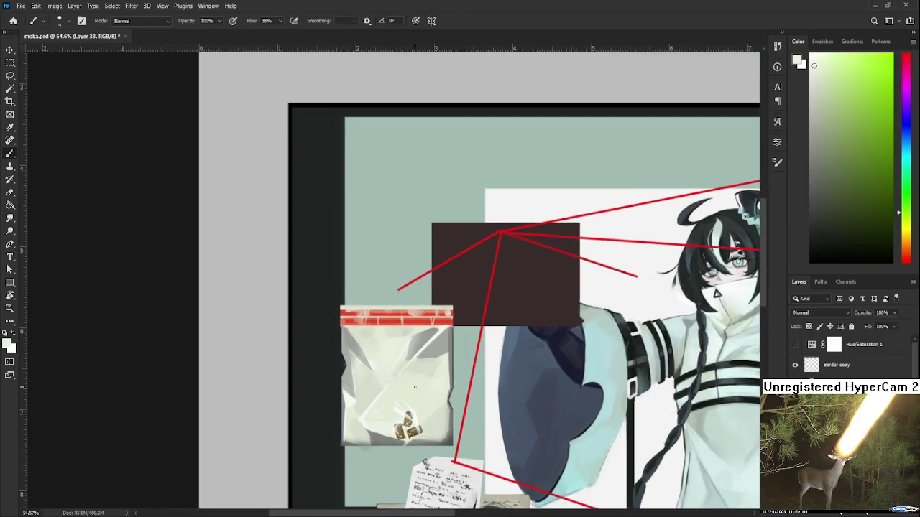
{"action": "scroll", "coordinate": [392, 376], "scroll_direction": "down", "scroll_amount": 3}
{"action": "scroll", "coordinate": [406, 373], "scroll_direction": "down", "scroll_amount": 2}
{"action": "scroll", "coordinate": [417, 372], "scroll_direction": "down", "scroll_amount": 2}
{"action": "scroll", "coordinate": [418, 372], "scroll_direction": "up", "scroll_amount": 2}
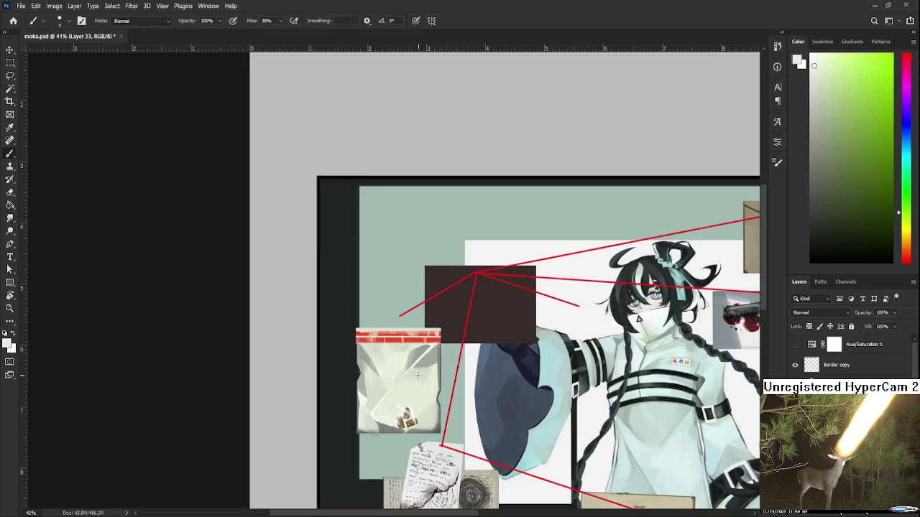
{"action": "scroll", "coordinate": [417, 381], "scroll_direction": "up", "scroll_amount": 2}
{"action": "scroll", "coordinate": [416, 391], "scroll_direction": "up", "scroll_amount": 2}
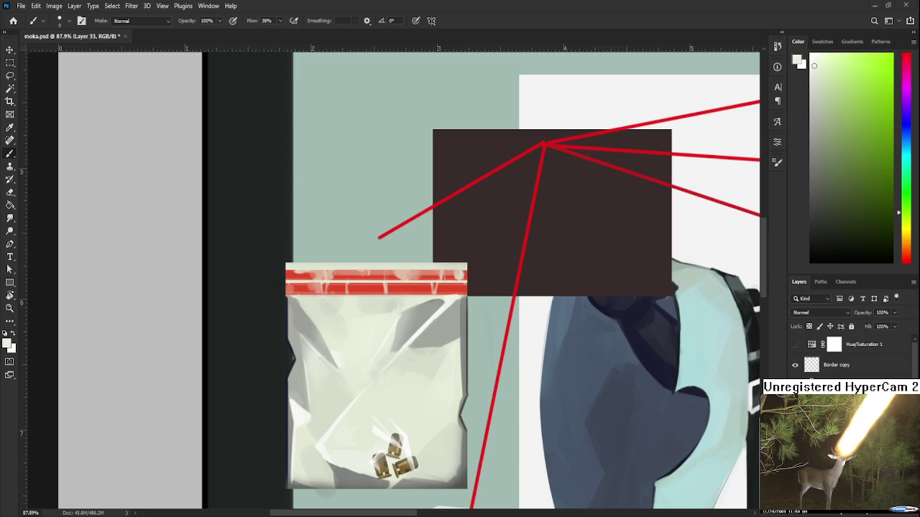
{"action": "scroll", "coordinate": [391, 412], "scroll_direction": "down", "scroll_amount": 3}
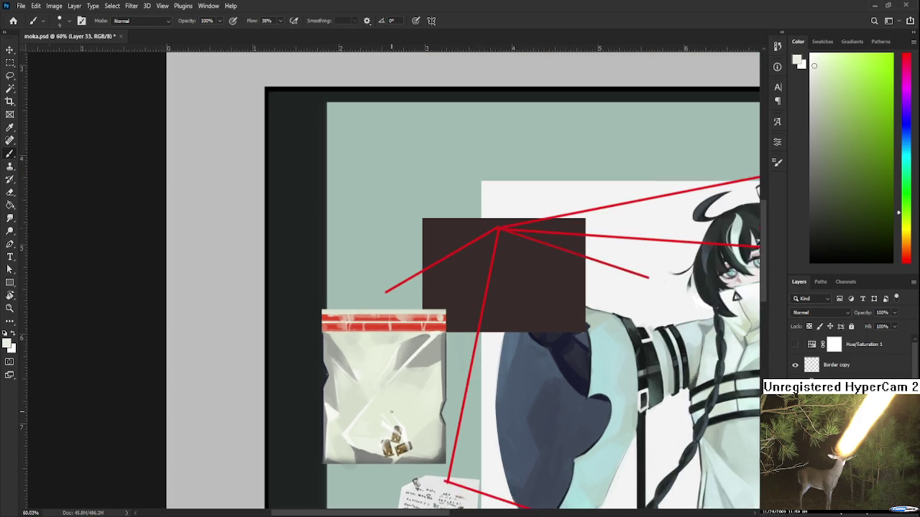
{"action": "scroll", "coordinate": [373, 392], "scroll_direction": "up", "scroll_amount": 3}
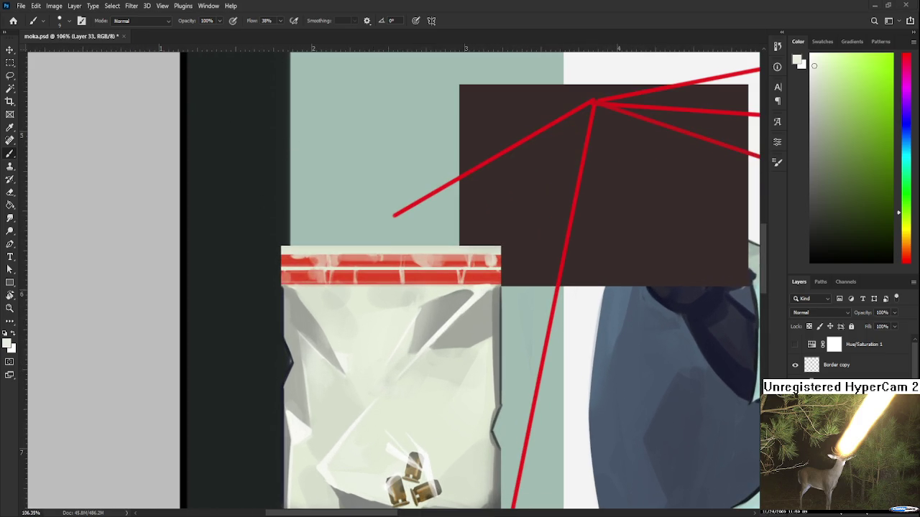
{"action": "scroll", "coordinate": [328, 392], "scroll_direction": "down", "scroll_amount": 1}
{"action": "scroll", "coordinate": [338, 391], "scroll_direction": "down", "scroll_amount": 2}
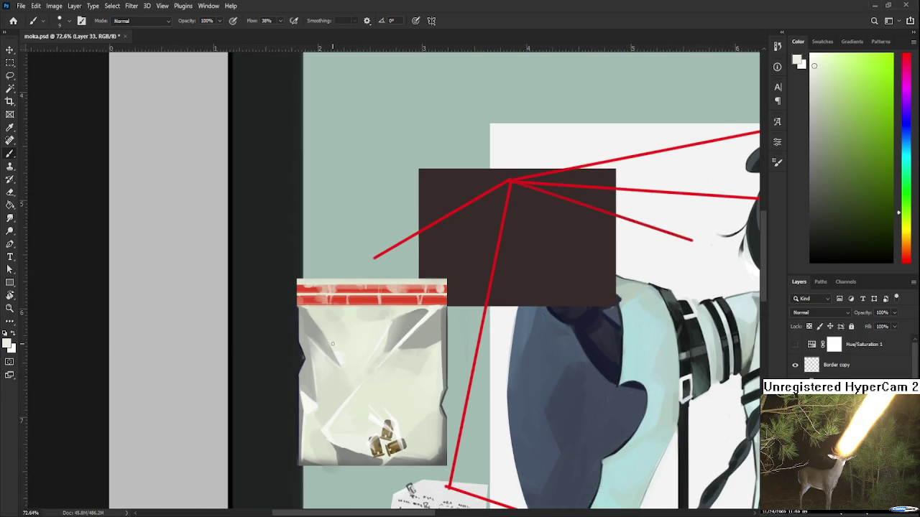
{"action": "scroll", "coordinate": [375, 390], "scroll_direction": "up", "scroll_amount": 1}
{"action": "scroll", "coordinate": [376, 389], "scroll_direction": "up", "scroll_amount": 1}
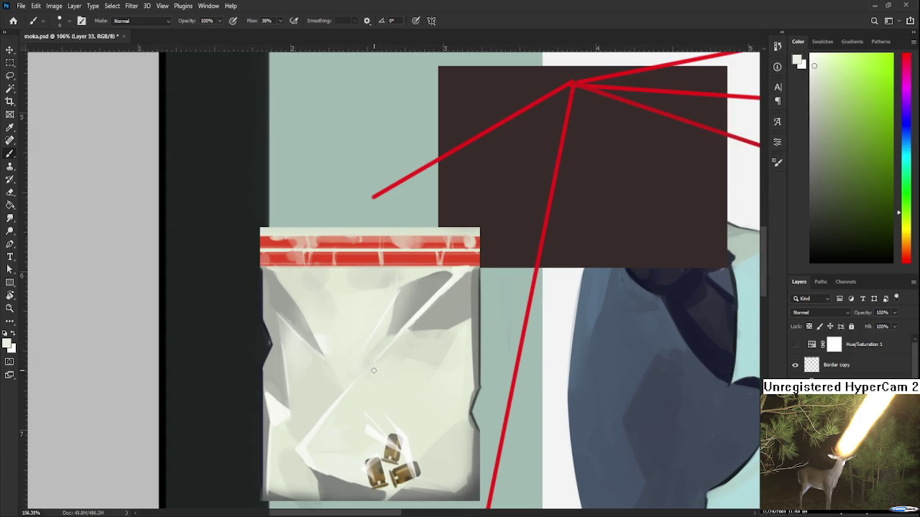
{"action": "left_click", "coordinate": [369, 432], "text": "alt"}
{"action": "key", "text": "e"}
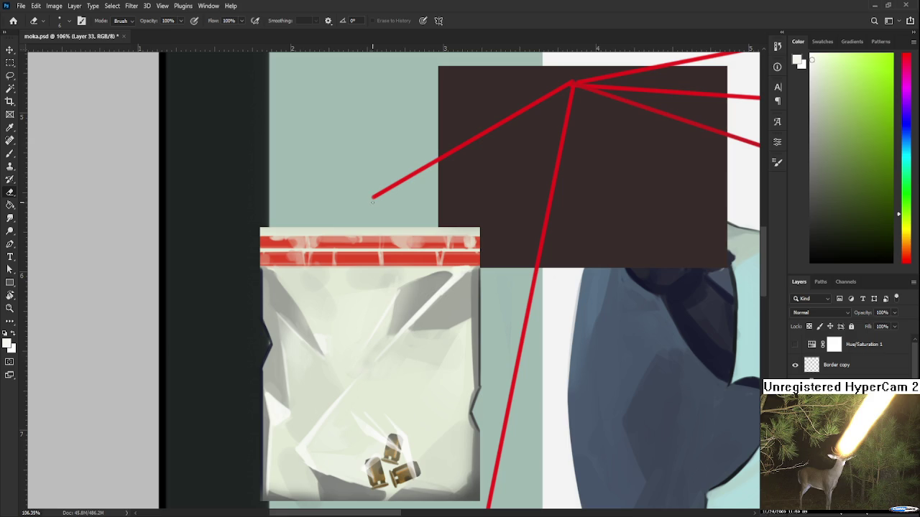
{"action": "scroll", "coordinate": [373, 202], "scroll_direction": "down", "scroll_amount": 1}
{"action": "scroll", "coordinate": [373, 201], "scroll_direction": "down", "scroll_amount": 1}
{"action": "scroll", "coordinate": [373, 201], "scroll_direction": "down", "scroll_amount": 1}
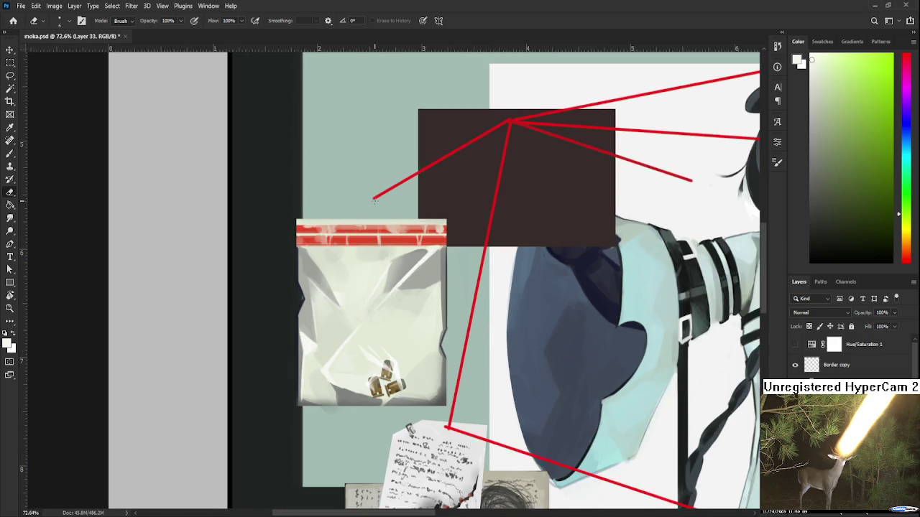
{"action": "scroll", "coordinate": [373, 201], "scroll_direction": "down", "scroll_amount": 1}
{"action": "scroll", "coordinate": [374, 201], "scroll_direction": "up", "scroll_amount": 1}
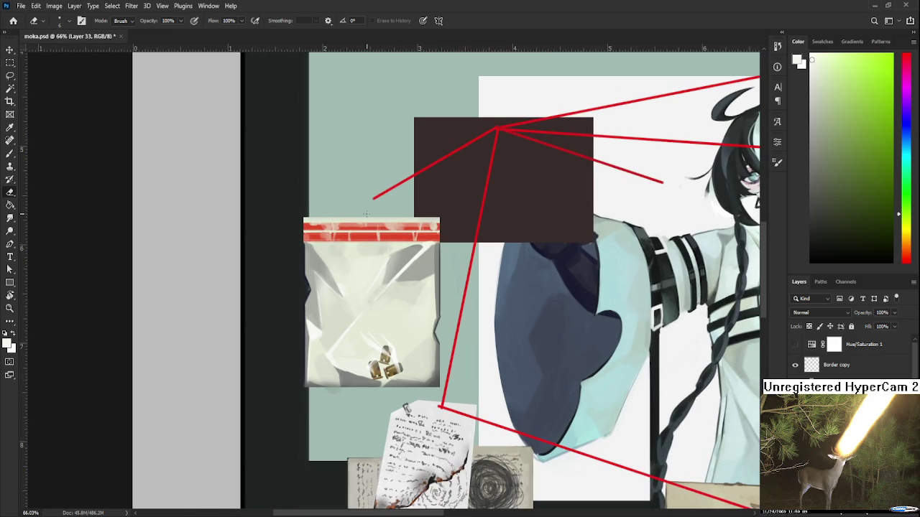
{"action": "scroll", "coordinate": [345, 223], "scroll_direction": "down", "scroll_amount": 1}
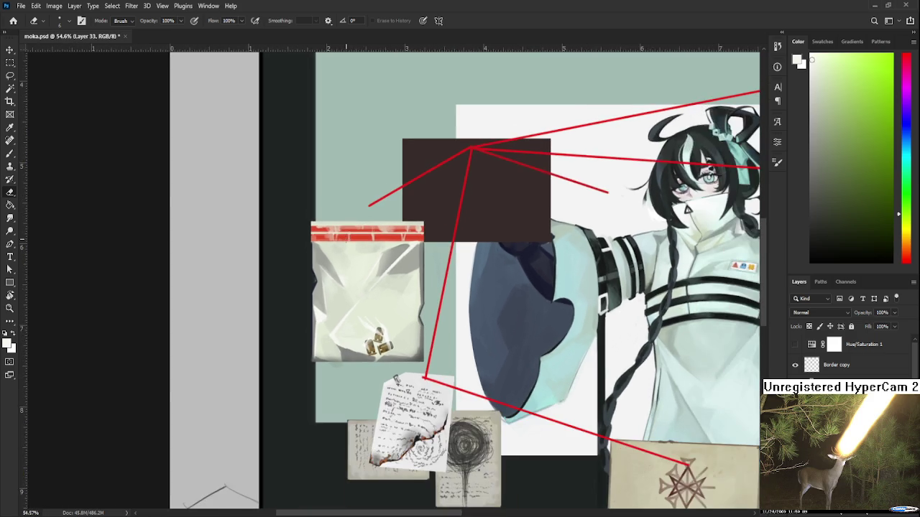
{"action": "scroll", "coordinate": [346, 223], "scroll_direction": "down", "scroll_amount": 1}
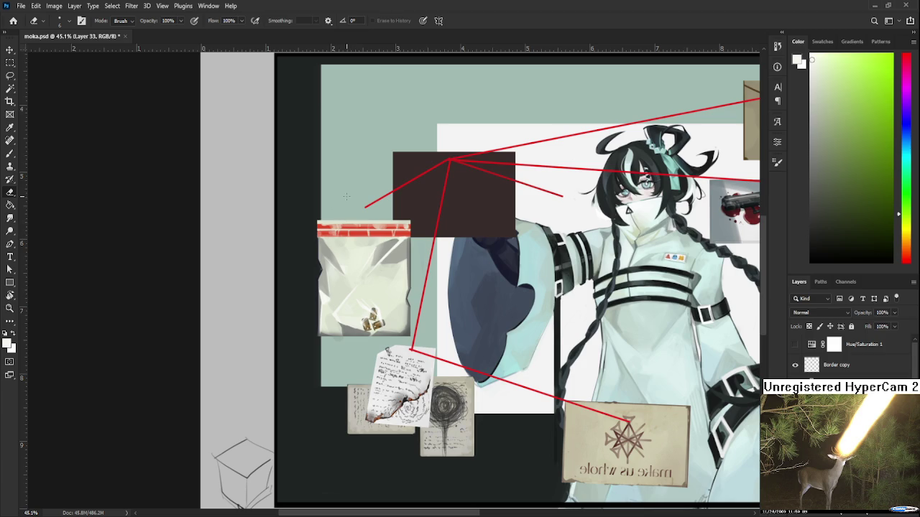
{"action": "scroll", "coordinate": [341, 196], "scroll_direction": "up", "scroll_amount": 1}
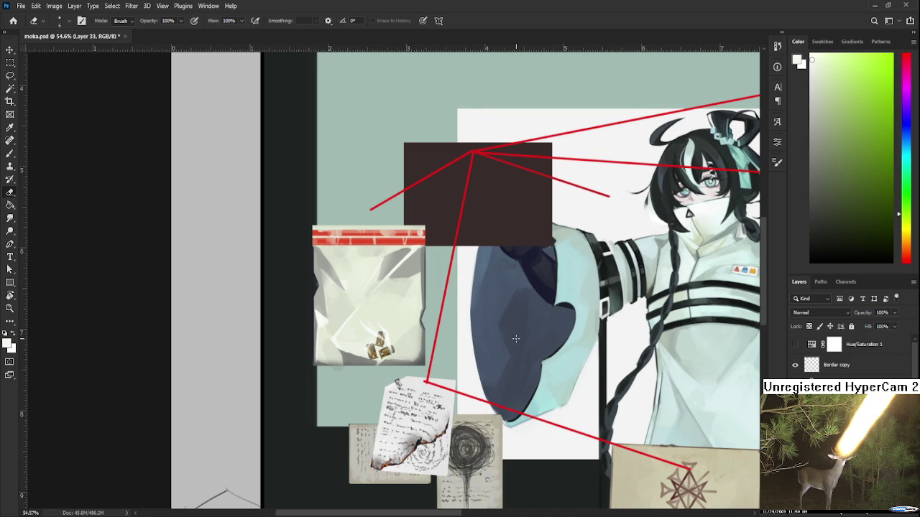
{"action": "scroll", "coordinate": [516, 336], "scroll_direction": "down", "scroll_amount": 1}
{"action": "scroll", "coordinate": [510, 331], "scroll_direction": "down", "scroll_amount": 1}
{"action": "scroll", "coordinate": [507, 323], "scroll_direction": "down", "scroll_amount": 1}
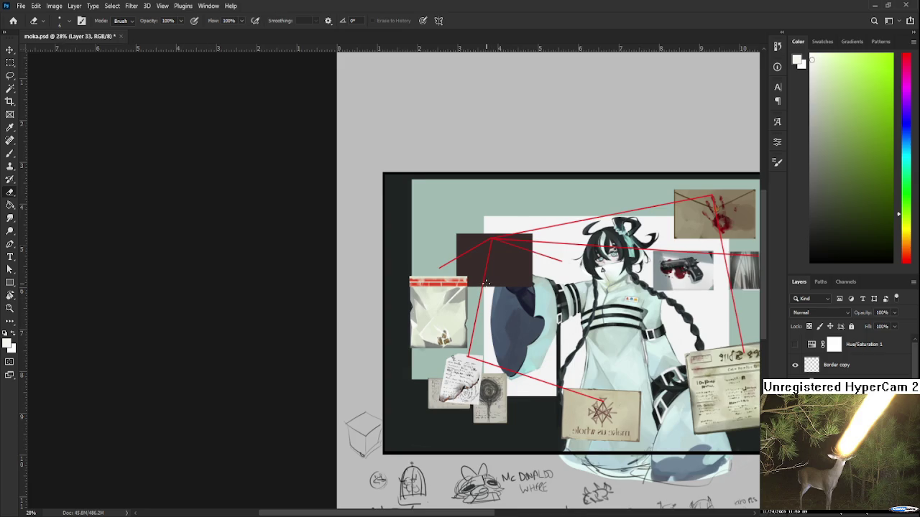
{"action": "scroll", "coordinate": [486, 284], "scroll_direction": "down", "scroll_amount": 1}
{"action": "scroll", "coordinate": [302, 282], "scroll_direction": "up", "scroll_amount": 1}
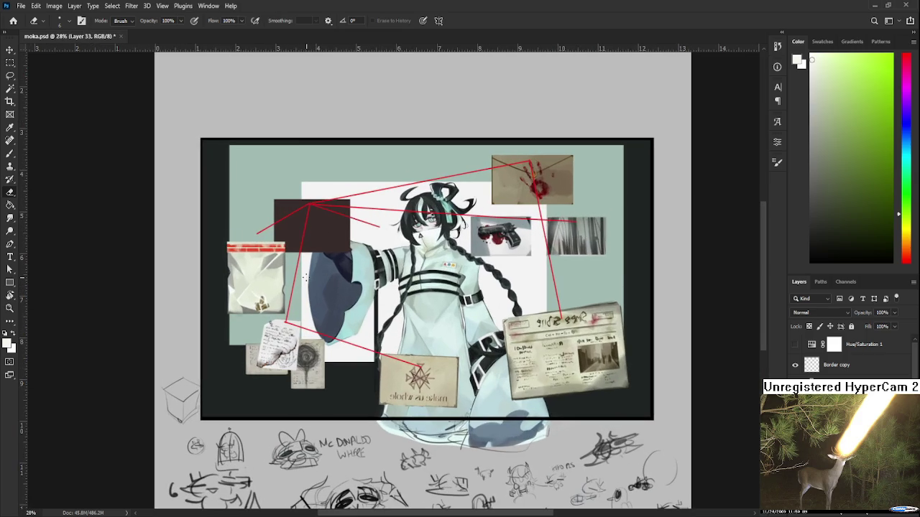
{"action": "scroll", "coordinate": [305, 277], "scroll_direction": "up", "scroll_amount": 1}
{"action": "scroll", "coordinate": [305, 277], "scroll_direction": "up", "scroll_amount": 1}
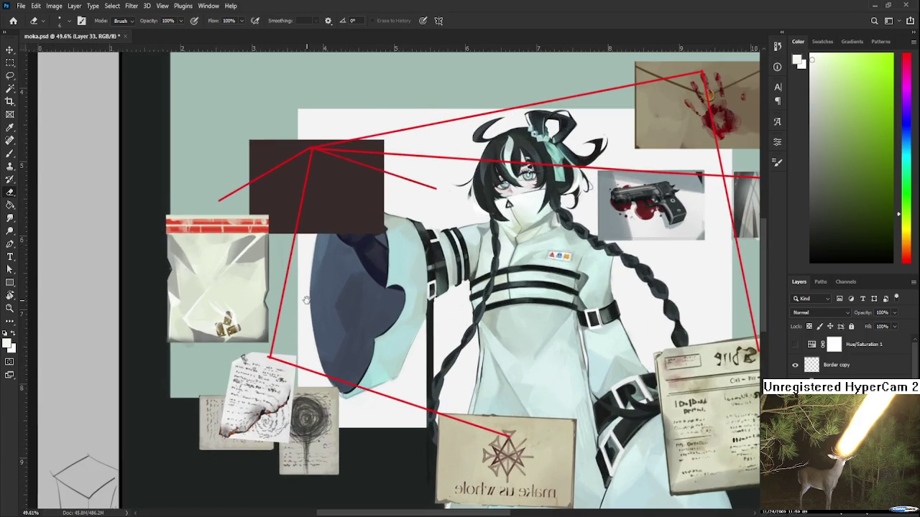
Step: Lightly erase over the bullet casings, undoing the overly strong pass
{"action": "scroll", "coordinate": [360, 343], "scroll_direction": "up", "scroll_amount": 1}
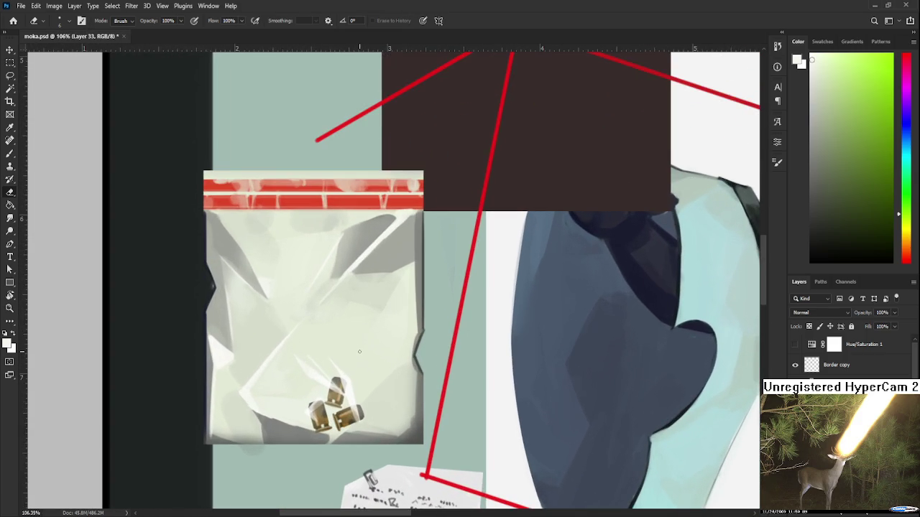
{"action": "left_click_drag", "start_coordinate": [360, 353], "coordinate": [432, 360]}
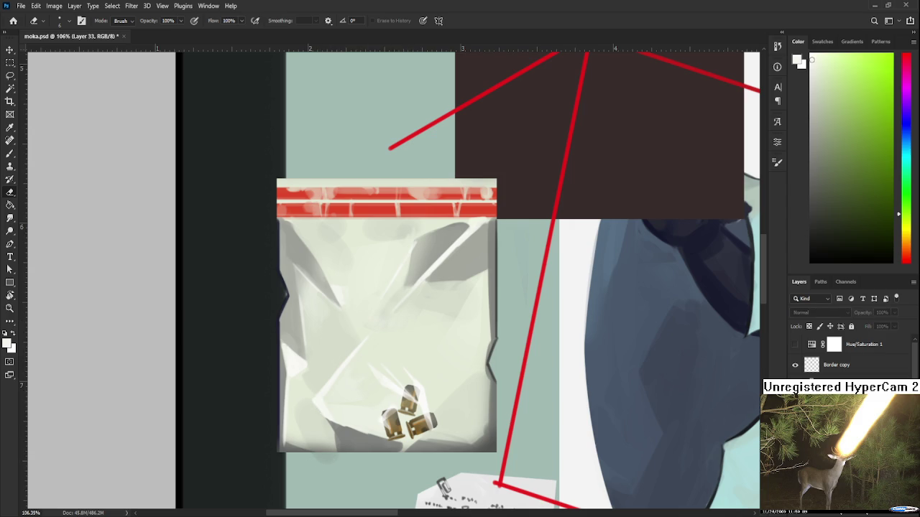
{"action": "left_click", "coordinate": [409, 413]}
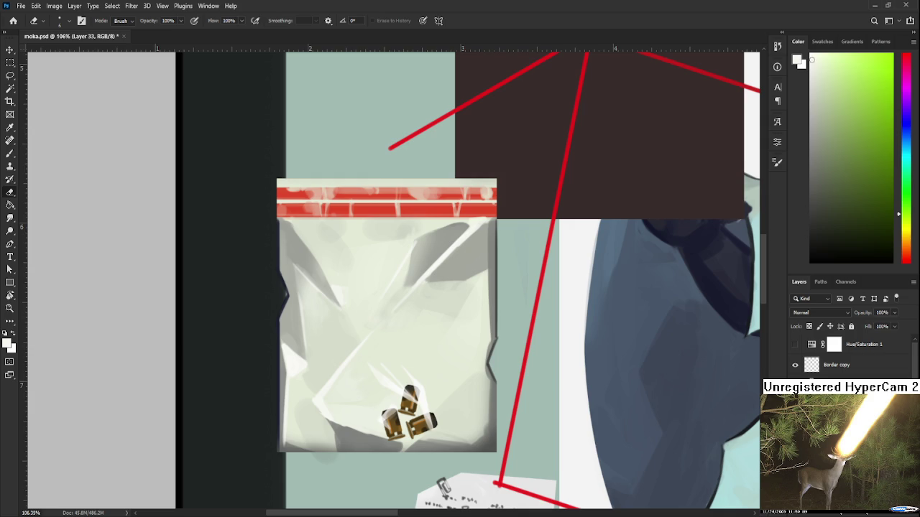
{"action": "left_click", "coordinate": [408, 412]}
{"action": "left_click", "coordinate": [410, 412]}
{"action": "key", "text": "ctrl+z"}
Step: Toggle the bag layer's visibility to check it, then make it the active layer
{"action": "left_click", "coordinate": [795, 406]}
{"action": "left_click", "coordinate": [795, 406]}
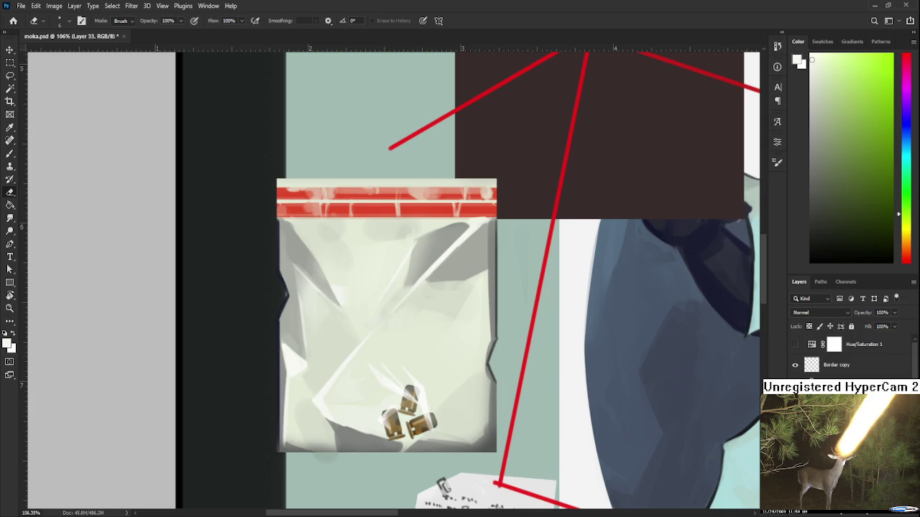
{"action": "left_click", "coordinate": [841, 406]}
{"action": "scroll", "coordinate": [439, 433], "scroll_direction": "down", "scroll_amount": 3}
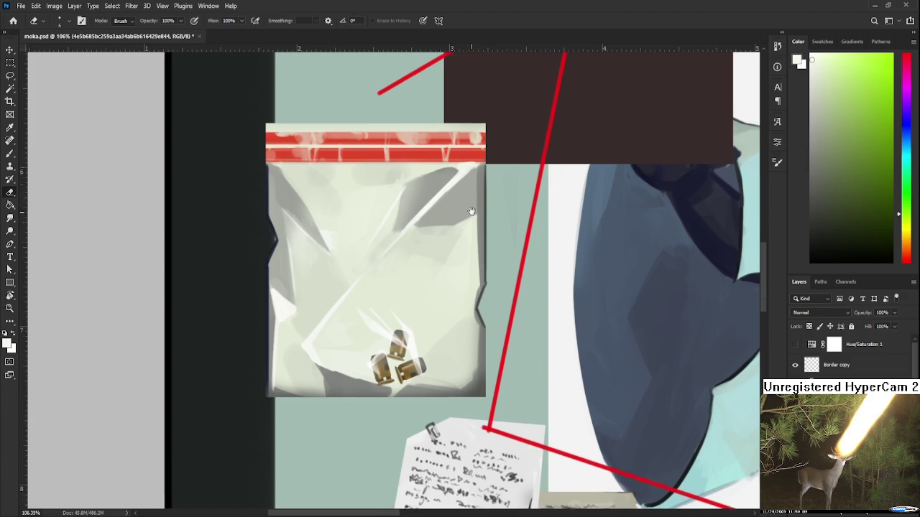
Step: With the Brush, sample light greys from the bag and paint a faint stroke along its top edge
{"action": "scroll", "coordinate": [427, 230], "scroll_direction": "up", "scroll_amount": 3}
{"action": "key", "text": "b"}
{"action": "left_click_drag", "start_coordinate": [426, 216], "coordinate": [436, 201]}
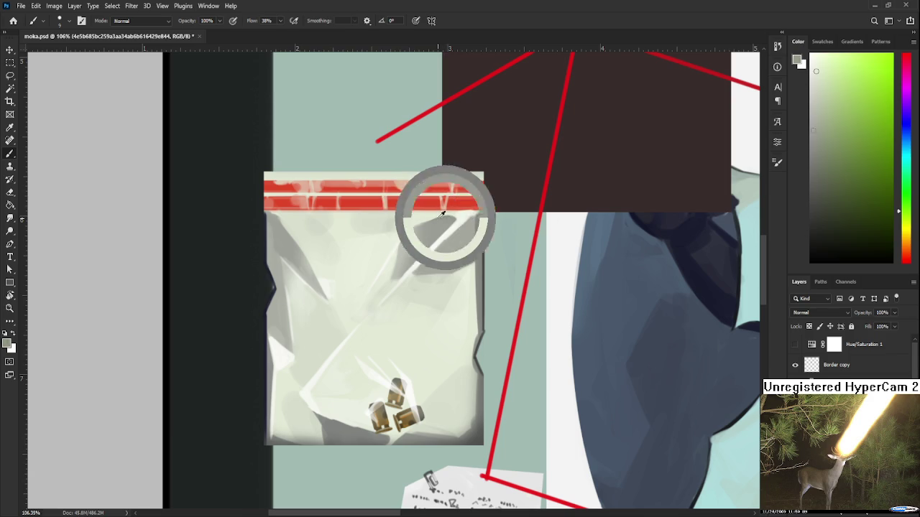
{"action": "left_click", "coordinate": [425, 215], "text": "alt"}
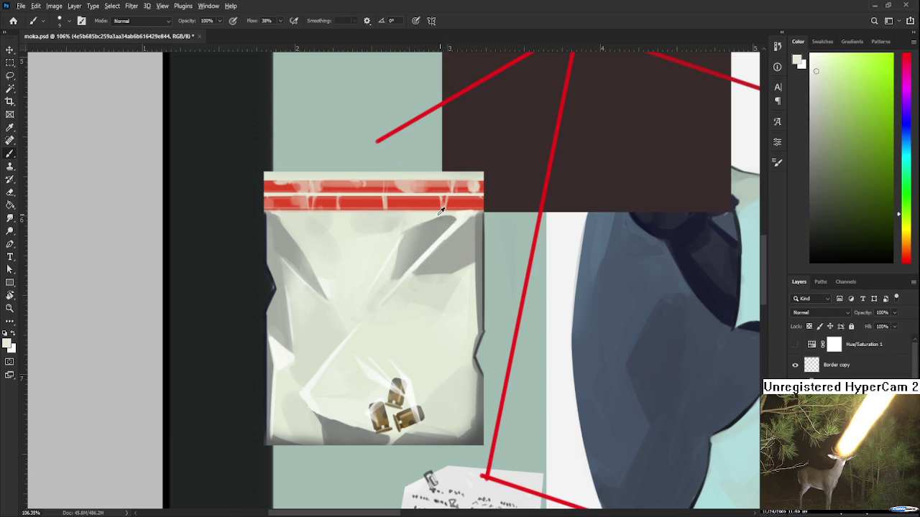
{"action": "left_click", "coordinate": [427, 215], "text": "alt"}
{"action": "left_click_drag", "start_coordinate": [440, 215], "coordinate": [430, 221]}
Step: Resample greys and near-whites from the bag's folds near the red seal strip
{"action": "left_click", "coordinate": [430, 217], "text": "alt"}
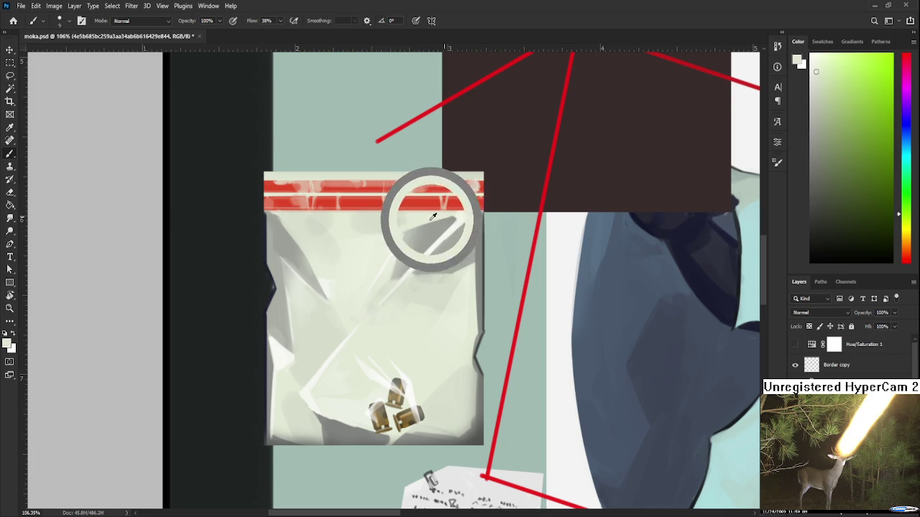
{"action": "left_click_drag", "start_coordinate": [433, 217], "coordinate": [444, 210]}
{"action": "left_click", "coordinate": [456, 214], "text": "alt"}
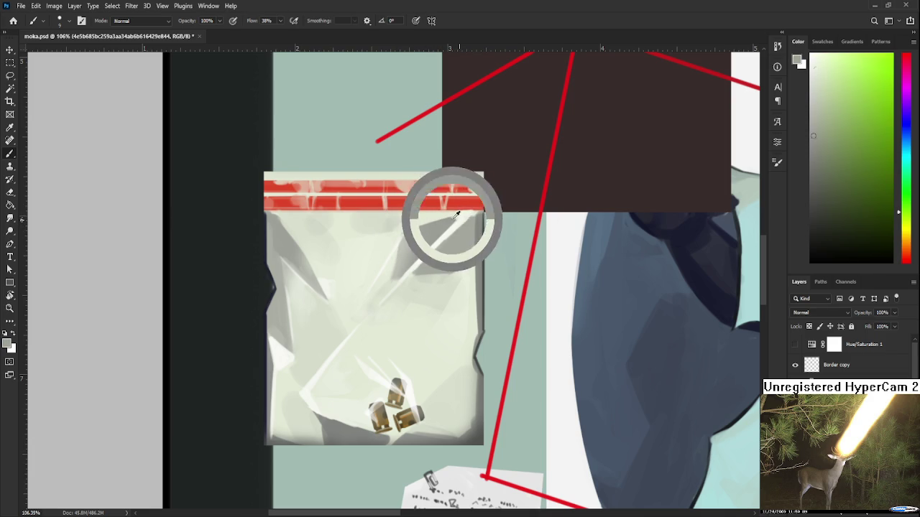
{"action": "left_click", "coordinate": [455, 215], "text": "alt"}
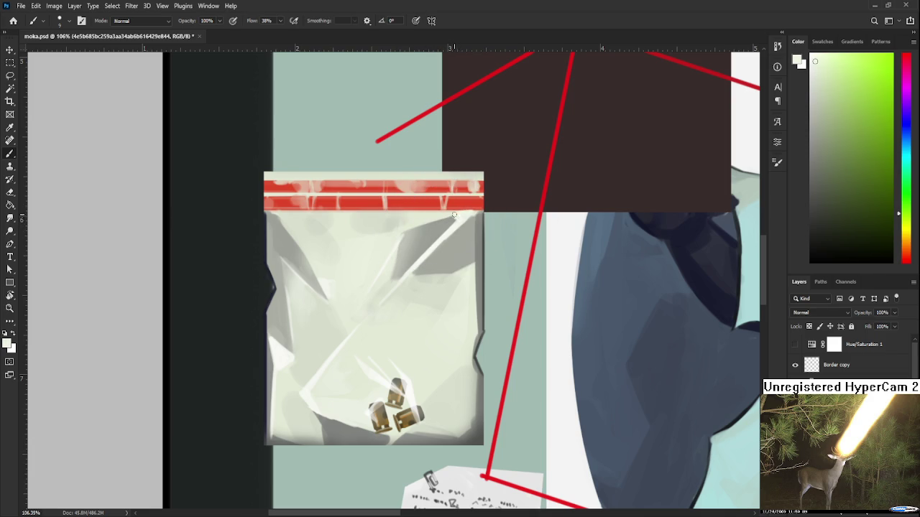
{"action": "left_click", "coordinate": [453, 216], "text": "alt"}
{"action": "left_click", "coordinate": [442, 223], "text": "alt"}
{"action": "left_click", "coordinate": [456, 217], "text": "alt"}
{"action": "scroll", "coordinate": [466, 224], "scroll_direction": "down", "scroll_amount": 1}
{"action": "scroll", "coordinate": [465, 224], "scroll_direction": "down", "scroll_amount": 1}
{"action": "scroll", "coordinate": [466, 224], "scroll_direction": "down", "scroll_amount": 1}
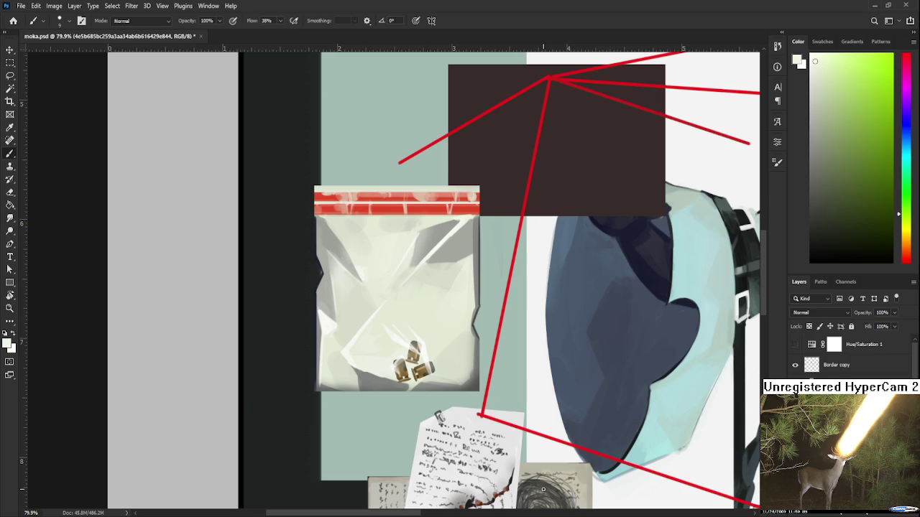
{"action": "scroll", "coordinate": [276, 294], "scroll_direction": "up", "scroll_amount": 2}
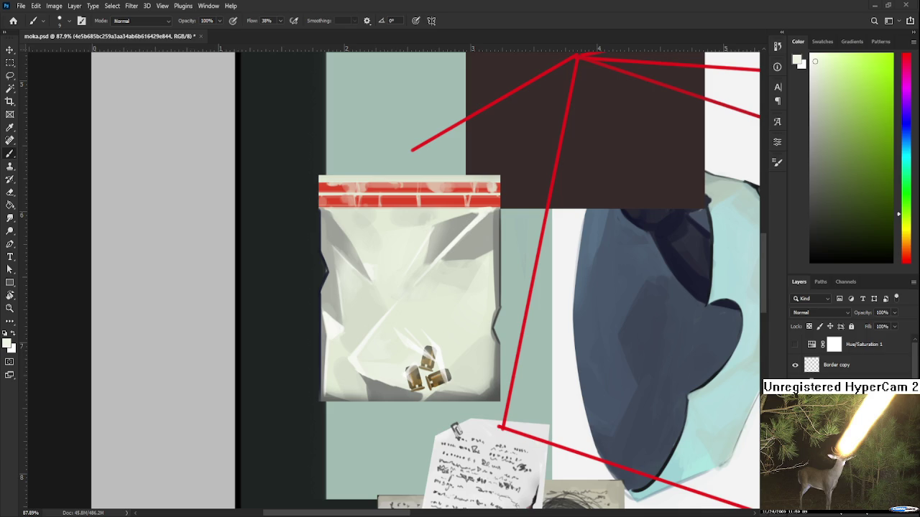
Step: Make Layer 31 the working layer by picking it on the canvas
{"action": "scroll", "coordinate": [448, 418], "scroll_direction": "down", "scroll_amount": 2}
{"action": "scroll", "coordinate": [449, 418], "scroll_direction": "down", "scroll_amount": 1}
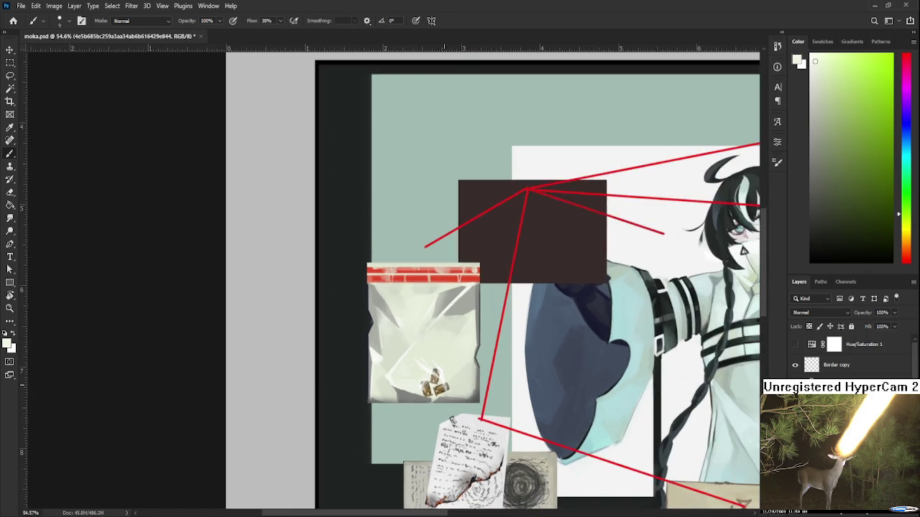
{"action": "scroll", "coordinate": [443, 379], "scroll_direction": "up", "scroll_amount": 1}
{"action": "scroll", "coordinate": [442, 379], "scroll_direction": "up", "scroll_amount": 2}
{"action": "scroll", "coordinate": [442, 379], "scroll_direction": "up", "scroll_amount": 1}
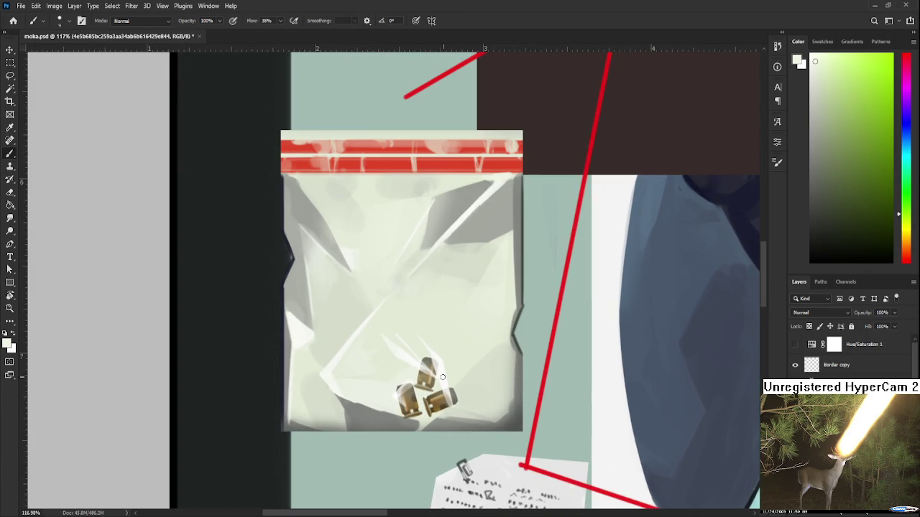
{"action": "scroll", "coordinate": [446, 377], "scroll_direction": "down", "scroll_amount": 2}
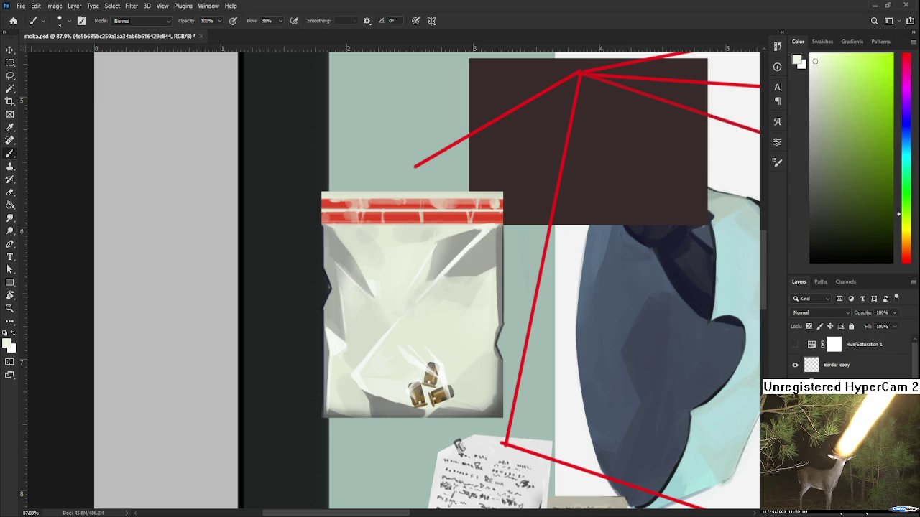
{"action": "key", "text": "ctrl+shift+alt+n"}
{"action": "left_click_drag", "start_coordinate": [448, 353], "coordinate": [475, 372]}
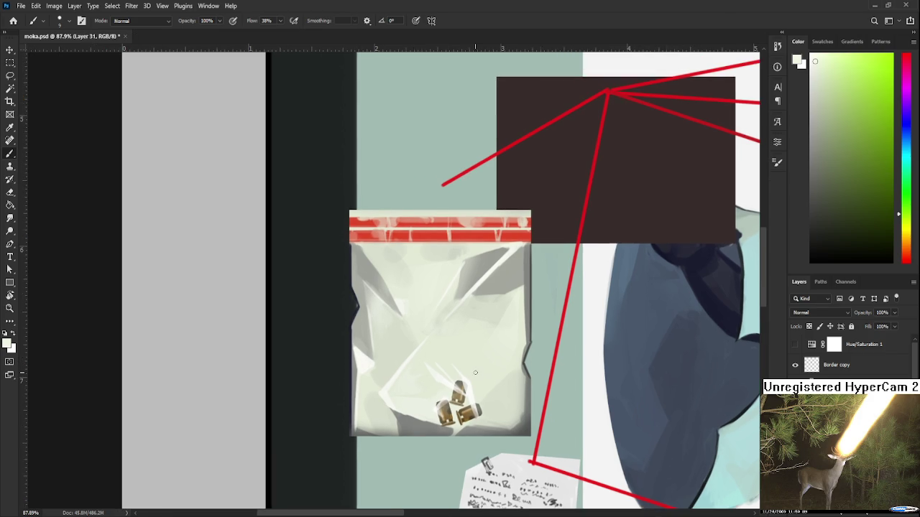
{"action": "scroll", "coordinate": [470, 370], "scroll_direction": "up", "scroll_amount": 1}
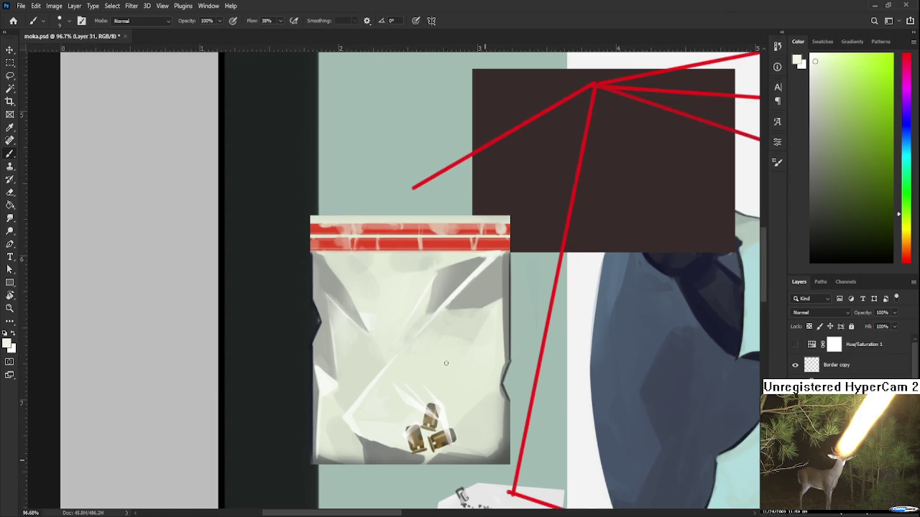
{"action": "scroll", "coordinate": [445, 363], "scroll_direction": "down", "scroll_amount": 2}
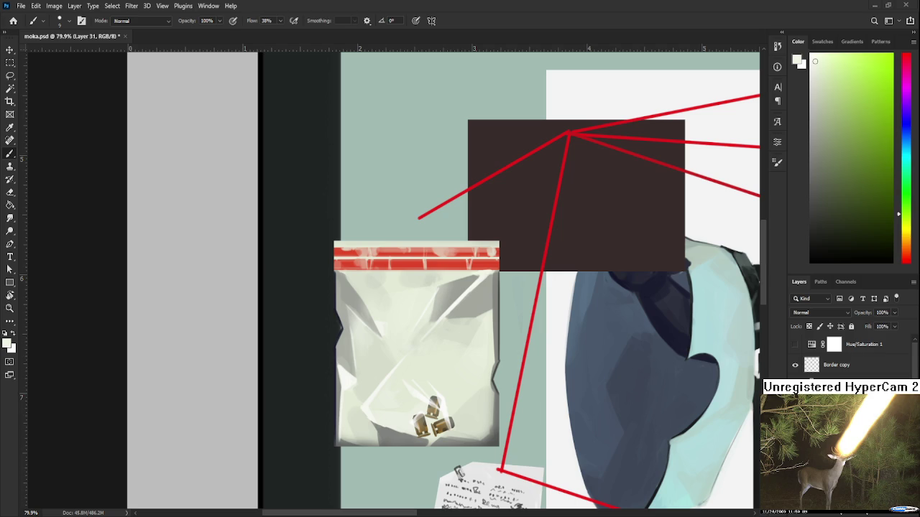
Step: Sample a grey-beige from the paper note, then a dark brown from the stamp card
{"action": "scroll", "coordinate": [629, 417], "scroll_direction": "up", "scroll_amount": 1}
{"action": "scroll", "coordinate": [629, 416], "scroll_direction": "up", "scroll_amount": 1}
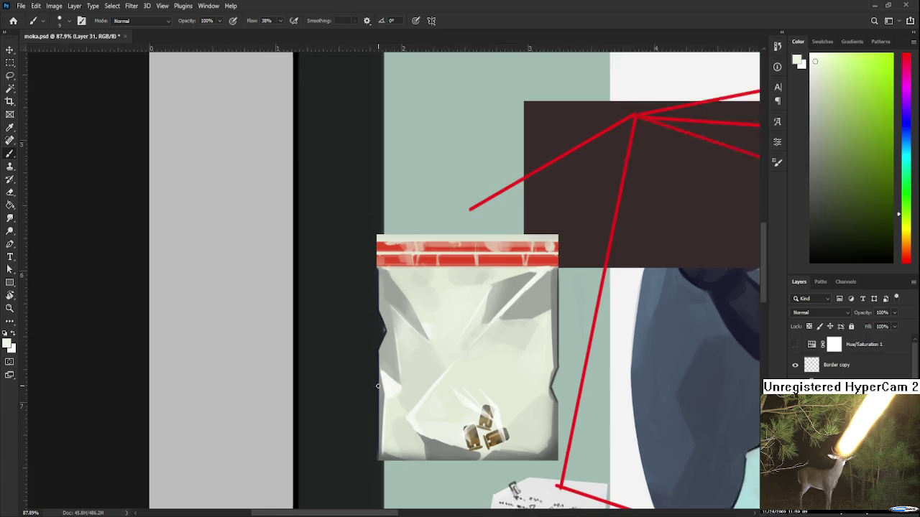
{"action": "scroll", "coordinate": [628, 416], "scroll_direction": "up", "scroll_amount": 1}
{"action": "scroll", "coordinate": [628, 416], "scroll_direction": "down", "scroll_amount": 1}
{"action": "scroll", "coordinate": [629, 416], "scroll_direction": "down", "scroll_amount": 1}
{"action": "scroll", "coordinate": [628, 416], "scroll_direction": "down", "scroll_amount": 1}
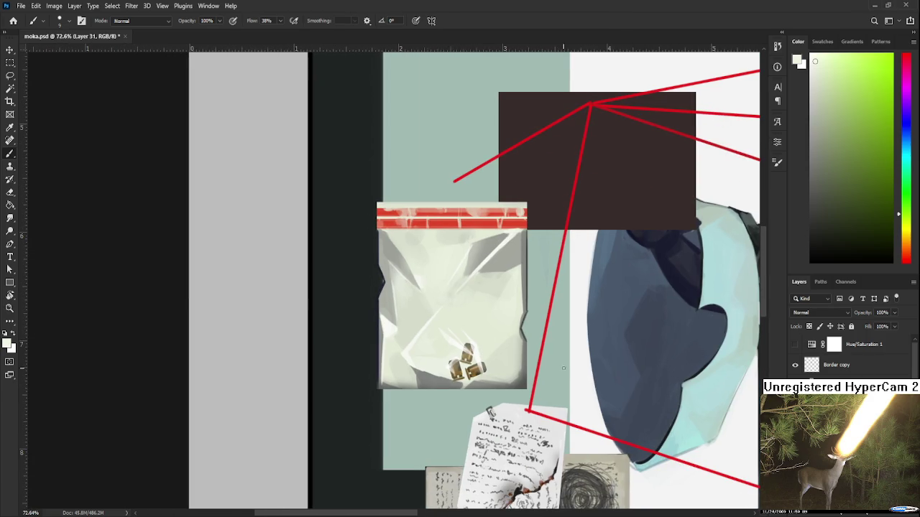
{"action": "left_click", "coordinate": [607, 459], "text": "alt"}
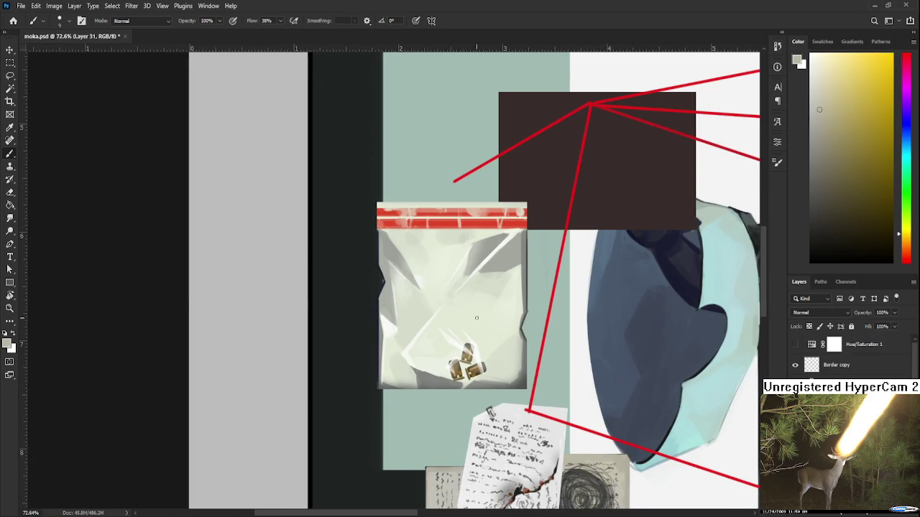
{"action": "scroll", "coordinate": [420, 275], "scroll_direction": "down", "scroll_amount": 1}
{"action": "scroll", "coordinate": [420, 275], "scroll_direction": "down", "scroll_amount": 5}
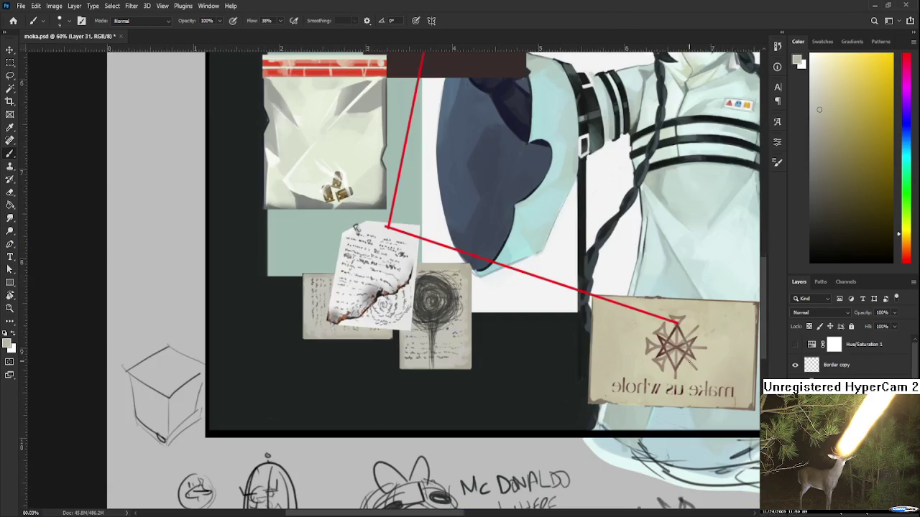
{"action": "left_click", "coordinate": [672, 334], "text": "alt"}
{"action": "scroll", "coordinate": [460, 264], "scroll_direction": "up", "scroll_amount": 2}
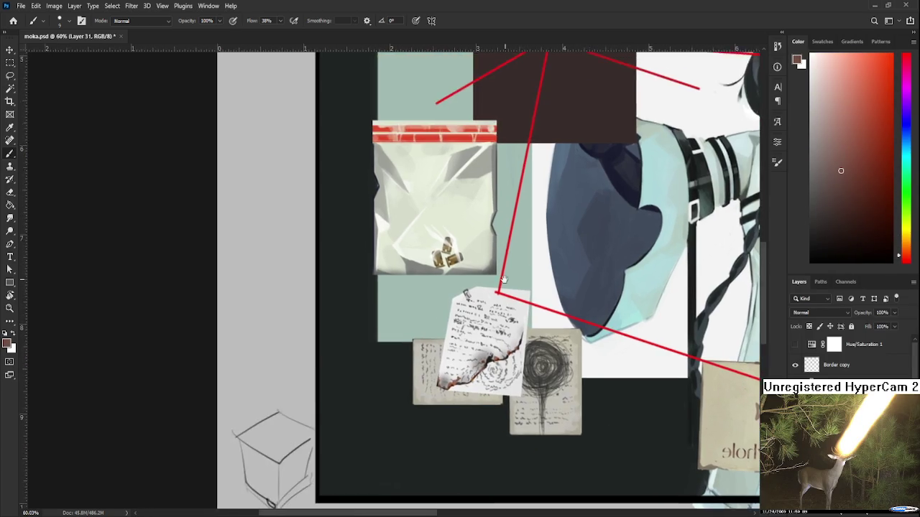
{"action": "scroll", "coordinate": [460, 265], "scroll_direction": "up", "scroll_amount": 1}
{"action": "scroll", "coordinate": [460, 270], "scroll_direction": "up", "scroll_amount": 2}
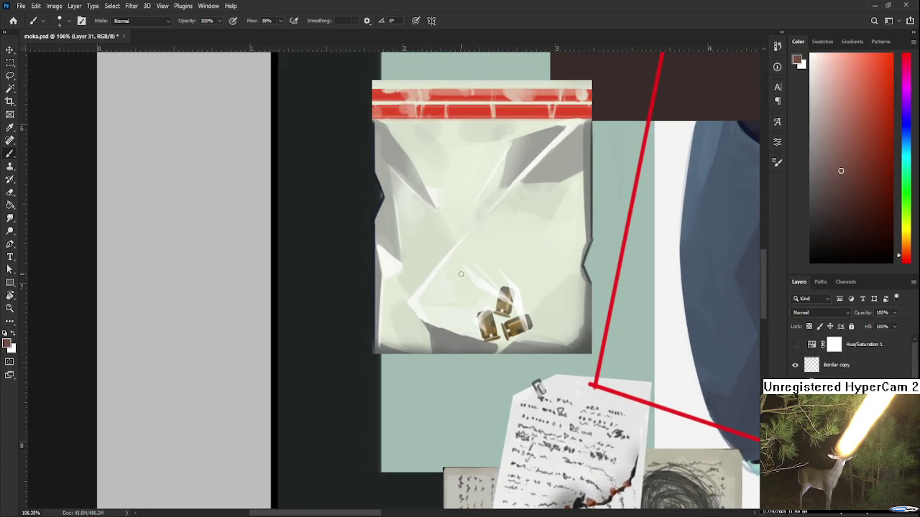
Step: Fill a small square selection in the bag's lower left with the dark brown colour
{"action": "key", "text": "]"}
{"action": "left_click_drag", "start_coordinate": [397, 298], "coordinate": [411, 339]}
{"action": "key", "text": "ctrl+z"}
{"action": "key", "text": "m"}
{"action": "left_click_drag", "start_coordinate": [397, 283], "coordinate": [447, 337]}
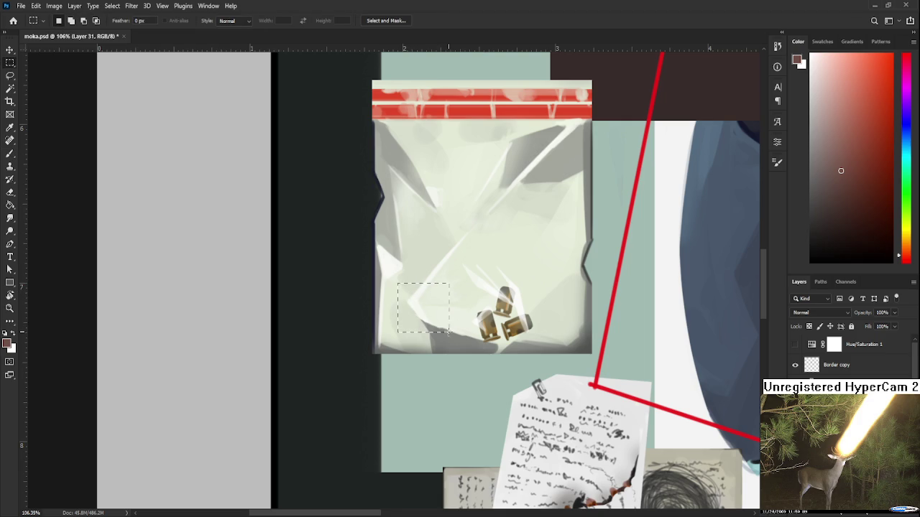
{"action": "key", "text": "l"}
{"action": "key", "text": "alt+BackSpace"}
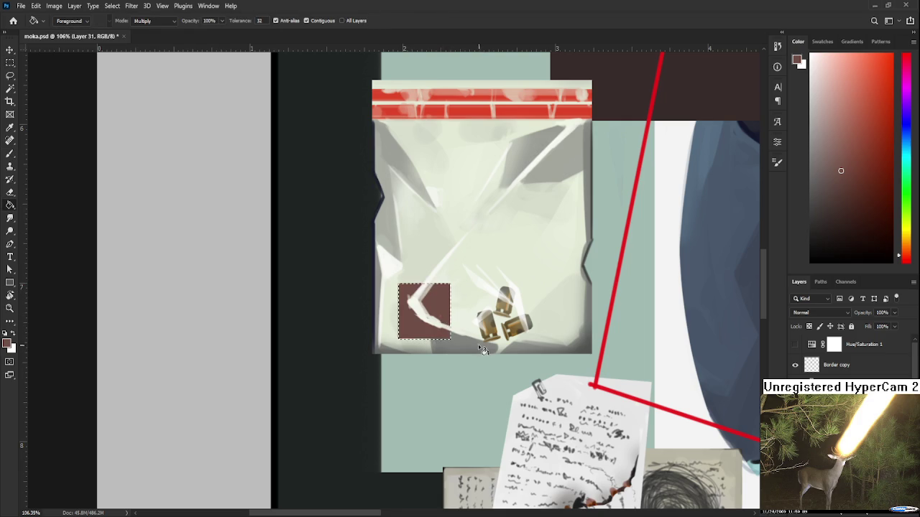
{"action": "key", "text": "ctrl+d"}
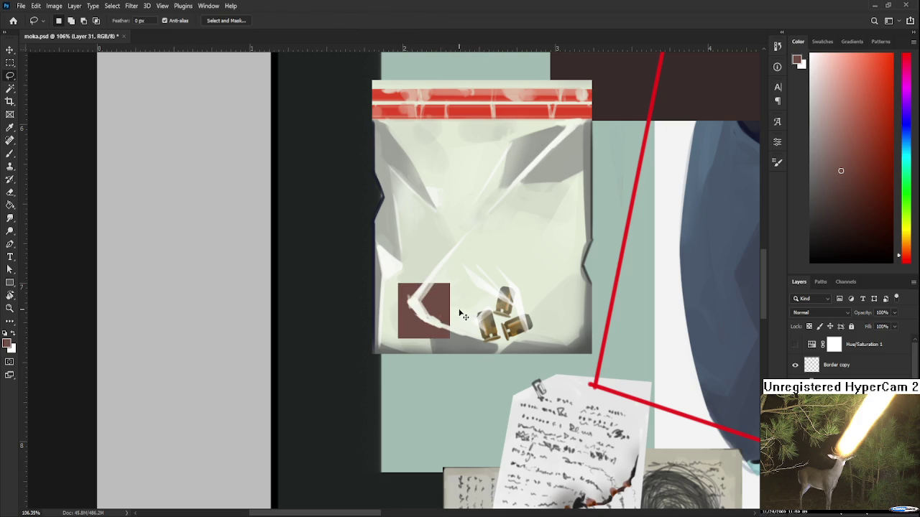
Step: Lasso the brown square and rotate it about -11° beside the brass casings
{"action": "left_click_drag", "start_coordinate": [460, 314], "coordinate": [451, 303]}
{"action": "key", "text": "ctrl+z"}
{"action": "mouse_move", "coordinate": [457, 299]}
{"action": "left_mouse_down"}
{"action": "mouse_move", "coordinate": [419, 381]}
{"action": "mouse_move", "coordinate": [459, 281]}
{"action": "mouse_move", "coordinate": [467, 286]}
{"action": "left_mouse_up"}
{"action": "key", "text": "ctrl+t"}
{"action": "left_click_drag", "start_coordinate": [431, 314], "coordinate": [435, 301]}
{"action": "scroll", "coordinate": [434, 301], "scroll_direction": "up", "scroll_amount": 2}
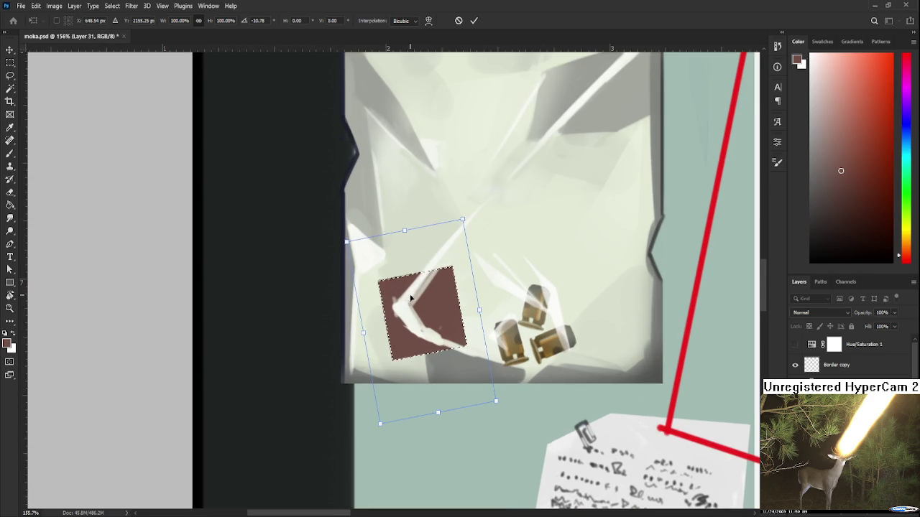
{"action": "left_click_drag", "start_coordinate": [368, 338], "coordinate": [374, 342]}
{"action": "key", "text": "Return"}
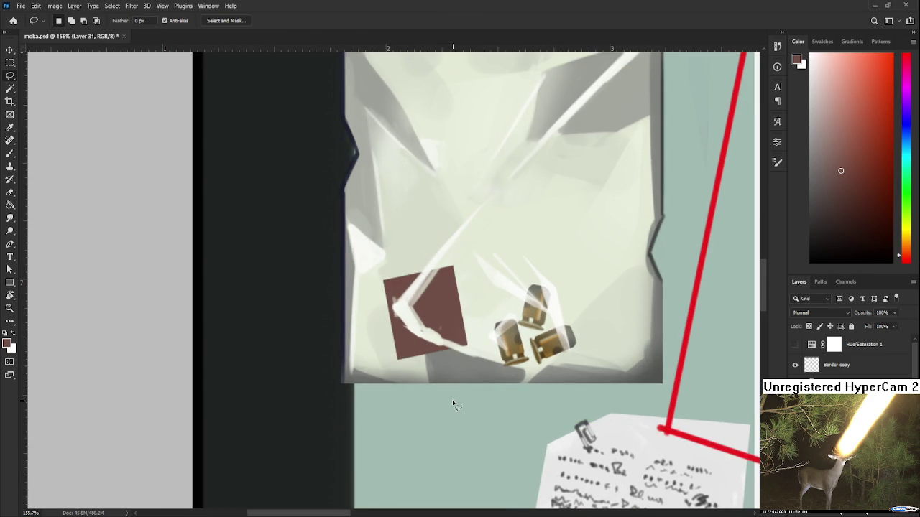
{"action": "scroll", "coordinate": [451, 400], "scroll_direction": "down", "scroll_amount": 3}
{"action": "scroll", "coordinate": [477, 346], "scroll_direction": "down", "scroll_amount": 2}
{"action": "scroll", "coordinate": [476, 345], "scroll_direction": "up", "scroll_amount": 1}
{"action": "scroll", "coordinate": [475, 340], "scroll_direction": "up", "scroll_amount": 1}
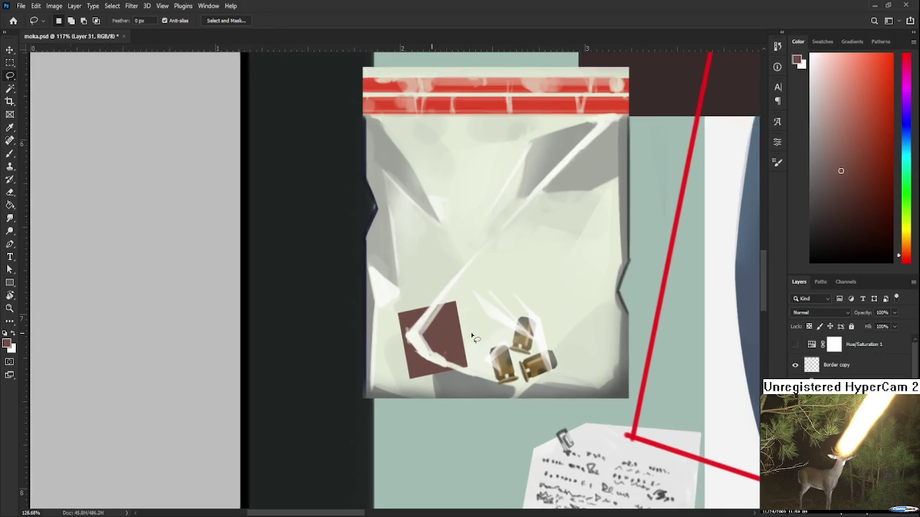
{"action": "scroll", "coordinate": [473, 337], "scroll_direction": "up", "scroll_amount": 1}
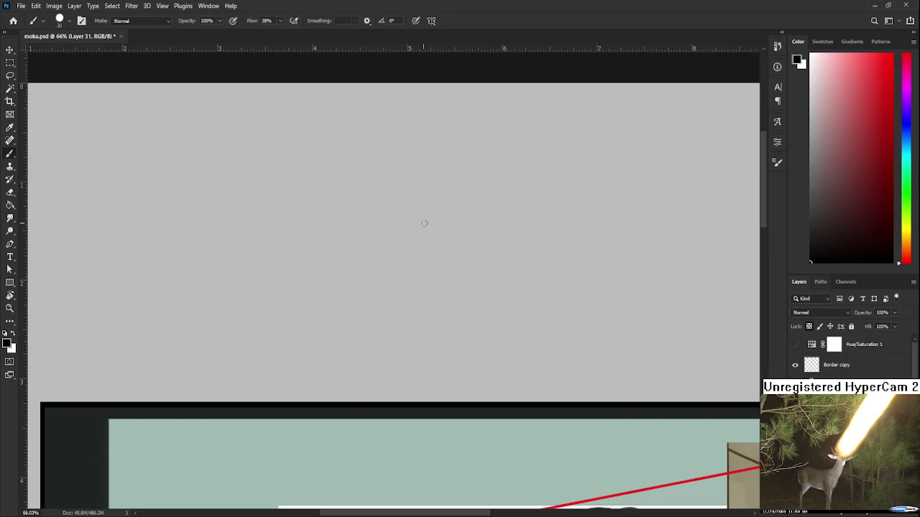
Step: Hand-letter DINNER in black brush strokes above the board
{"action": "left_click_drag", "start_coordinate": [524, 252], "coordinate": [525, 342]}
{"action": "mouse_move", "coordinate": [508, 250]}
{"action": "left_mouse_down"}
{"action": "mouse_move", "coordinate": [566, 271]}
{"action": "mouse_move", "coordinate": [505, 325]}
{"action": "left_mouse_up"}
{"action": "left_click_drag", "start_coordinate": [630, 284], "coordinate": [632, 334]}
{"action": "mouse_move", "coordinate": [632, 334]}
{"action": "left_mouse_down"}
{"action": "mouse_move", "coordinate": [514, 345]}
{"action": "mouse_move", "coordinate": [583, 335]}
{"action": "left_mouse_up"}
{"action": "mouse_move", "coordinate": [597, 273]}
{"action": "left_mouse_down"}
{"action": "mouse_move", "coordinate": [661, 281]}
{"action": "mouse_move", "coordinate": [679, 329]}
{"action": "left_mouse_up"}
{"action": "left_click_drag", "start_coordinate": [671, 276], "coordinate": [702, 267]}
{"action": "left_click_drag", "start_coordinate": [682, 297], "coordinate": [710, 297]}
{"action": "mouse_move", "coordinate": [680, 332]}
{"action": "left_mouse_down"}
{"action": "mouse_move", "coordinate": [723, 337]}
{"action": "mouse_move", "coordinate": [605, 326]}
{"action": "left_mouse_up"}
{"action": "mouse_move", "coordinate": [602, 259]}
{"action": "left_mouse_down"}
{"action": "mouse_move", "coordinate": [614, 360]}
{"action": "mouse_move", "coordinate": [649, 330]}
{"action": "left_mouse_up"}
{"action": "left_click_drag", "start_coordinate": [636, 364], "coordinate": [650, 310]}
Step: Write BRB beneath DINNER, then zoom out to view the whole canvas
{"action": "mouse_move", "coordinate": [415, 320]}
{"action": "left_mouse_down"}
{"action": "mouse_move", "coordinate": [415, 358]}
{"action": "mouse_move", "coordinate": [460, 344]}
{"action": "mouse_move", "coordinate": [425, 354]}
{"action": "left_mouse_up"}
{"action": "left_click_drag", "start_coordinate": [469, 321], "coordinate": [471, 347]}
{"action": "left_click_drag", "start_coordinate": [470, 303], "coordinate": [517, 362]}
{"action": "mouse_move", "coordinate": [535, 316]}
{"action": "left_mouse_down"}
{"action": "mouse_move", "coordinate": [537, 352]}
{"action": "mouse_move", "coordinate": [567, 356]}
{"action": "mouse_move", "coordinate": [542, 351]}
{"action": "left_mouse_up"}
{"action": "scroll", "coordinate": [542, 350], "scroll_direction": "down", "scroll_amount": 2}
{"action": "scroll", "coordinate": [542, 350], "scroll_direction": "down", "scroll_amount": 1}
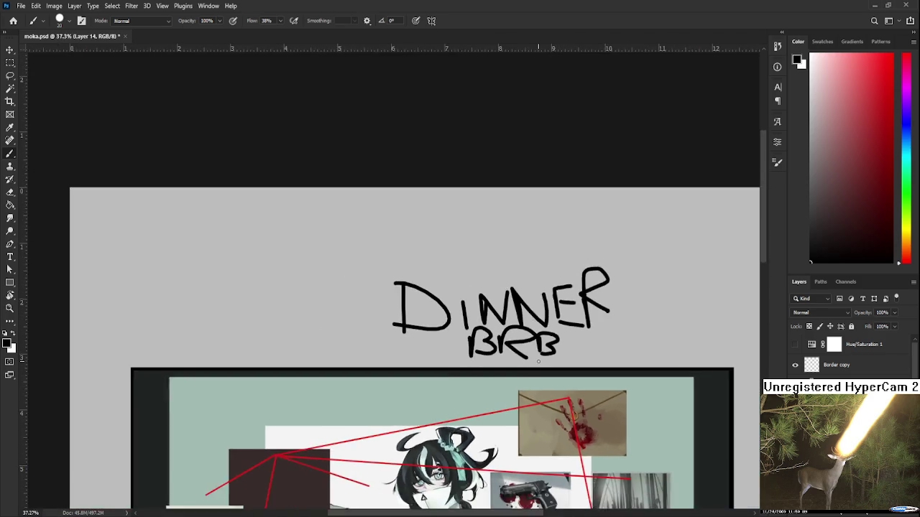
{"action": "scroll", "coordinate": [542, 350], "scroll_direction": "down", "scroll_amount": 2}
{"action": "scroll", "coordinate": [531, 396], "scroll_direction": "down", "scroll_amount": 1}
{"action": "scroll", "coordinate": [425, 298], "scroll_direction": "up", "scroll_amount": 2}
{"action": "left_click_drag", "start_coordinate": [421, 296], "coordinate": [468, 352]}
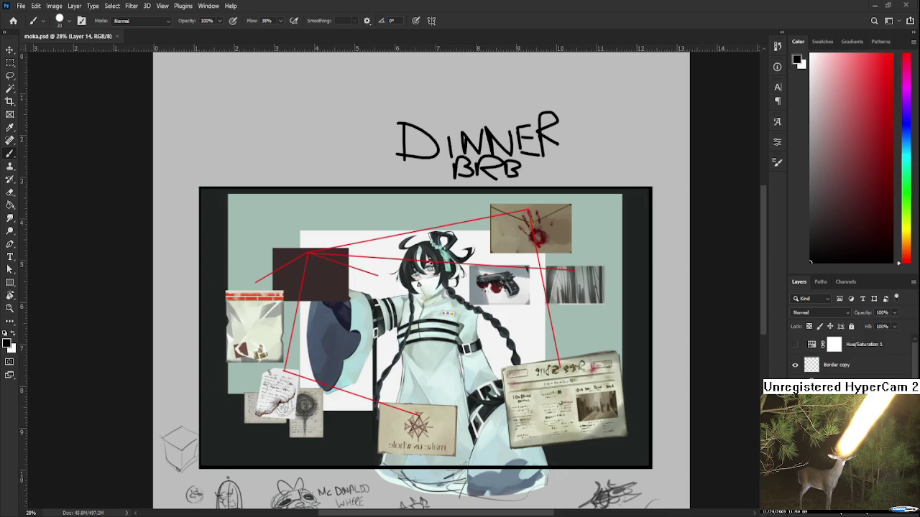
Step: Marquee-select the DINNER BRB note above the evidence board and delete it
{"action": "scroll", "coordinate": [403, 144], "scroll_direction": "down", "scroll_amount": 1}
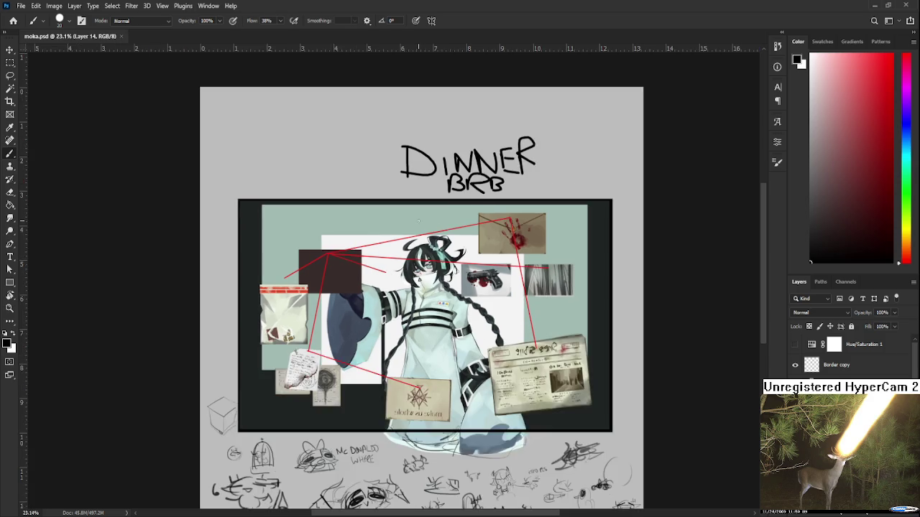
{"action": "scroll", "coordinate": [403, 144], "scroll_direction": "up", "scroll_amount": 1}
{"action": "scroll", "coordinate": [388, 179], "scroll_direction": "up", "scroll_amount": 1}
{"action": "scroll", "coordinate": [379, 206], "scroll_direction": "up", "scroll_amount": 1}
{"action": "key", "text": "m"}
{"action": "left_click_drag", "start_coordinate": [349, 209], "coordinate": [616, 352]}
{"action": "key", "text": "Delete"}
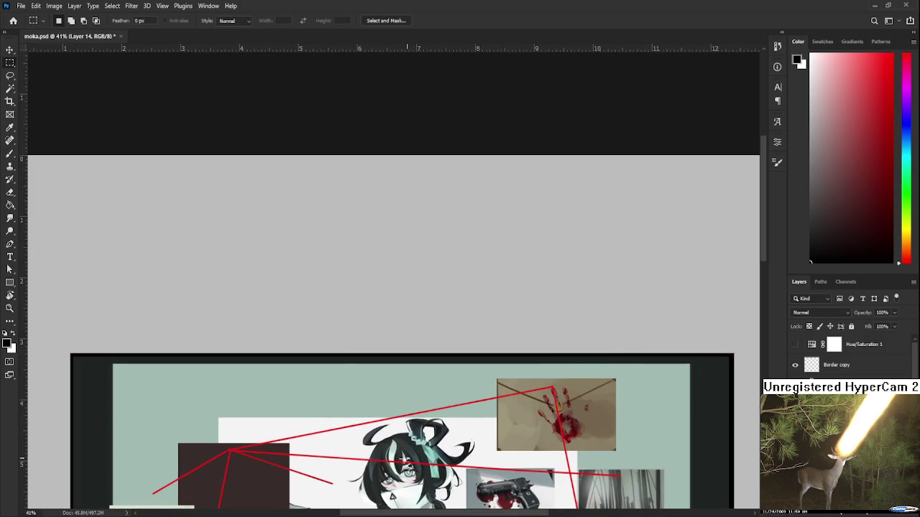
{"action": "scroll", "coordinate": [463, 429], "scroll_direction": "up", "scroll_amount": 3}
{"action": "scroll", "coordinate": [463, 429], "scroll_direction": "up", "scroll_amount": 2}
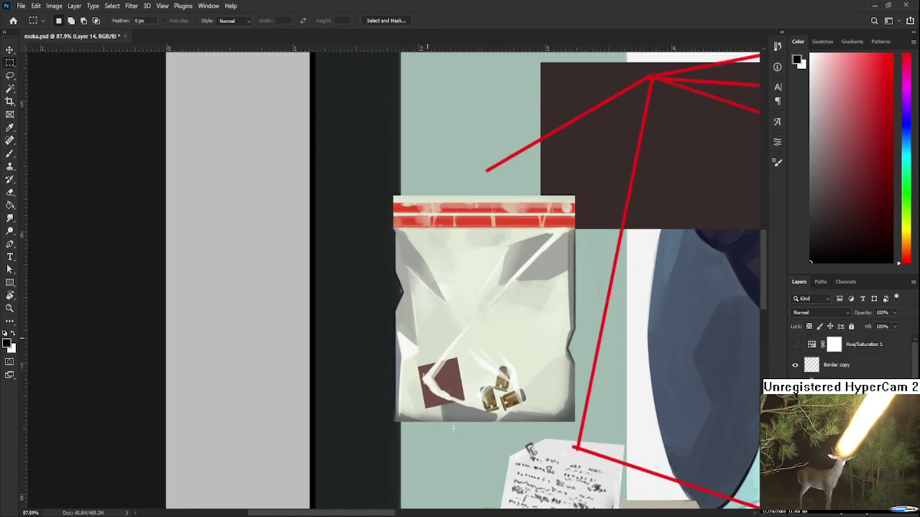
{"action": "scroll", "coordinate": [463, 429], "scroll_direction": "up", "scroll_amount": 2}
{"action": "scroll", "coordinate": [463, 429], "scroll_direction": "up", "scroll_amount": 1}
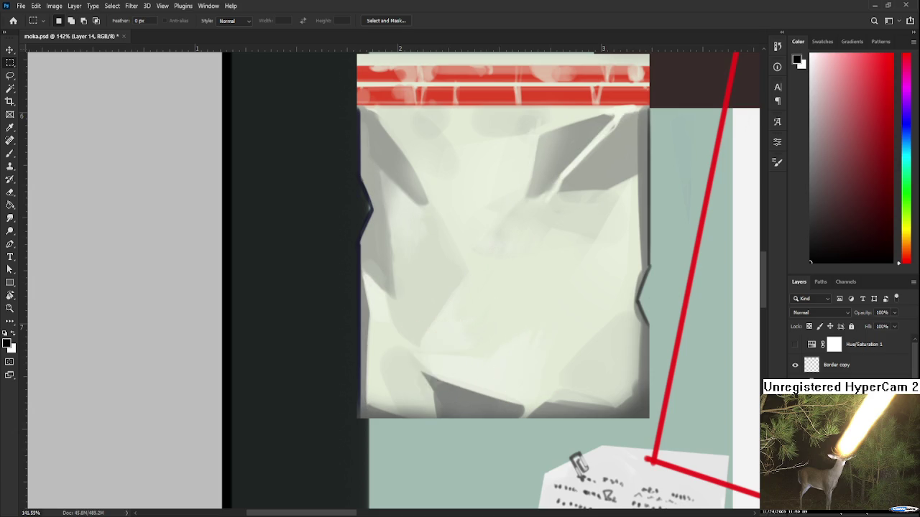
{"action": "scroll", "coordinate": [356, 383], "scroll_direction": "up", "scroll_amount": 1}
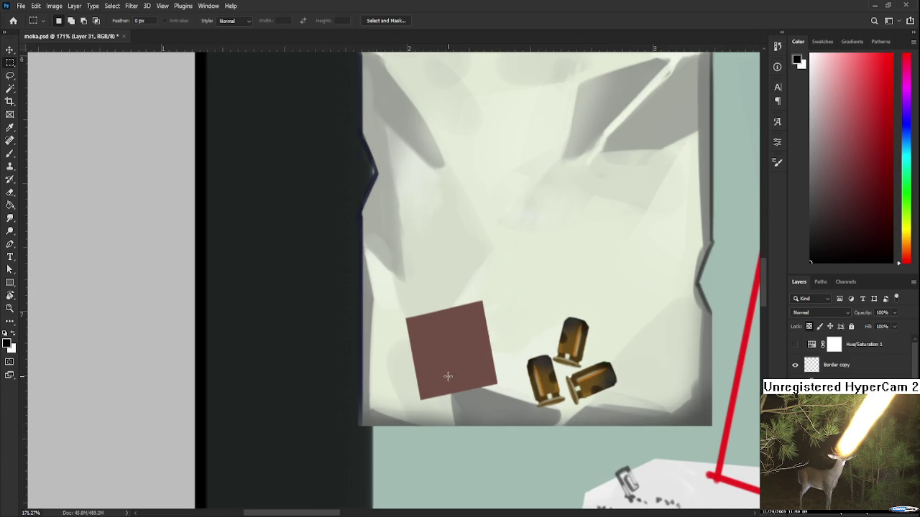
Step: Sample the tag's brown, shrink the brush, and sketch the eye emblem's upper arc
{"action": "key", "text": "b"}
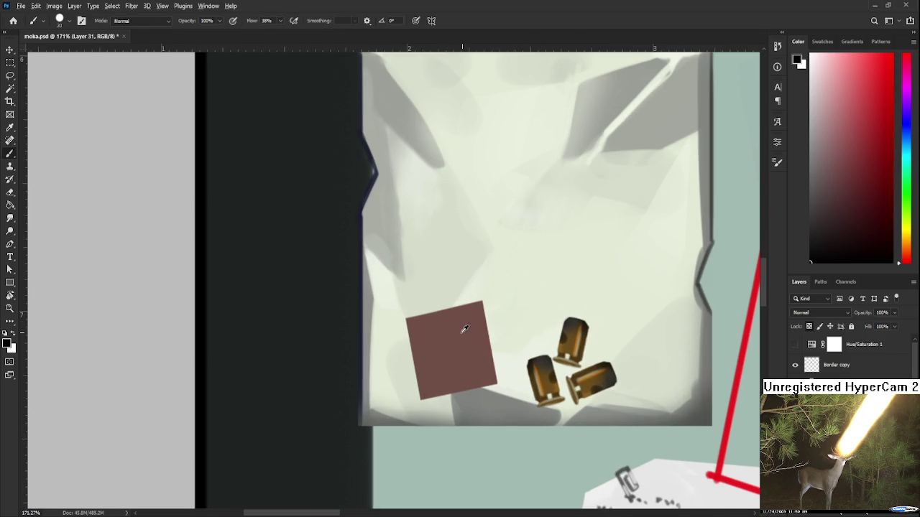
{"action": "left_click", "coordinate": [461, 335], "text": "alt"}
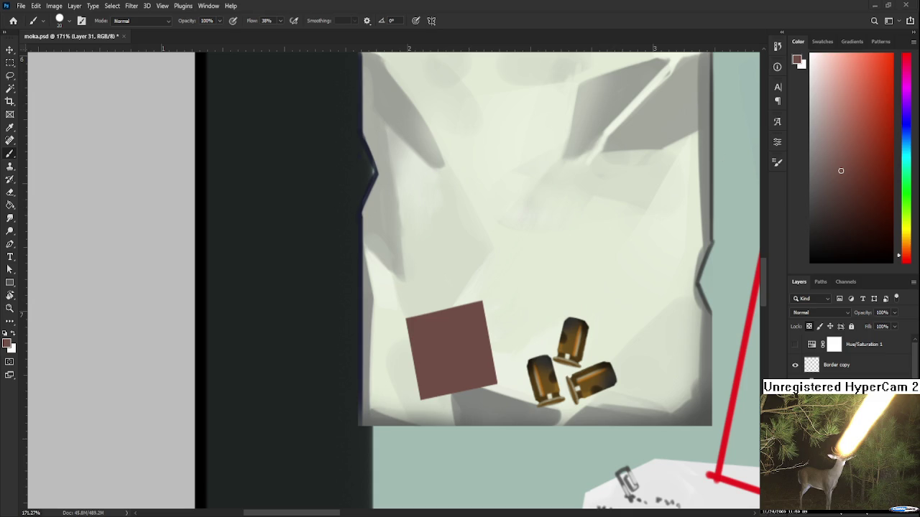
{"action": "left_click_drag", "start_coordinate": [841, 172], "coordinate": [838, 219]}
{"action": "mouse_move", "coordinate": [454, 335]}
{"action": "left_mouse_down"}
{"action": "mouse_move", "coordinate": [443, 365]}
{"action": "mouse_move", "coordinate": [474, 332]}
{"action": "left_mouse_up"}
{"action": "key", "text": "ctrl+z"}
{"action": "key", "text": "bracketleft"}
{"action": "key", "text": "bracketleft"}
{"action": "key", "text": "ctrl+z"}
{"action": "mouse_move", "coordinate": [428, 359]}
{"action": "left_mouse_down"}
{"action": "mouse_move", "coordinate": [476, 349]}
{"action": "mouse_move", "coordinate": [459, 335]}
{"action": "left_mouse_up"}
{"action": "key", "text": "ctrl+z"}
{"action": "key", "text": "ctrl+z"}
{"action": "left_click_drag", "start_coordinate": [429, 362], "coordinate": [477, 350]}
{"action": "key", "text": "ctrl+z"}
{"action": "key", "text": "ctrl+z"}
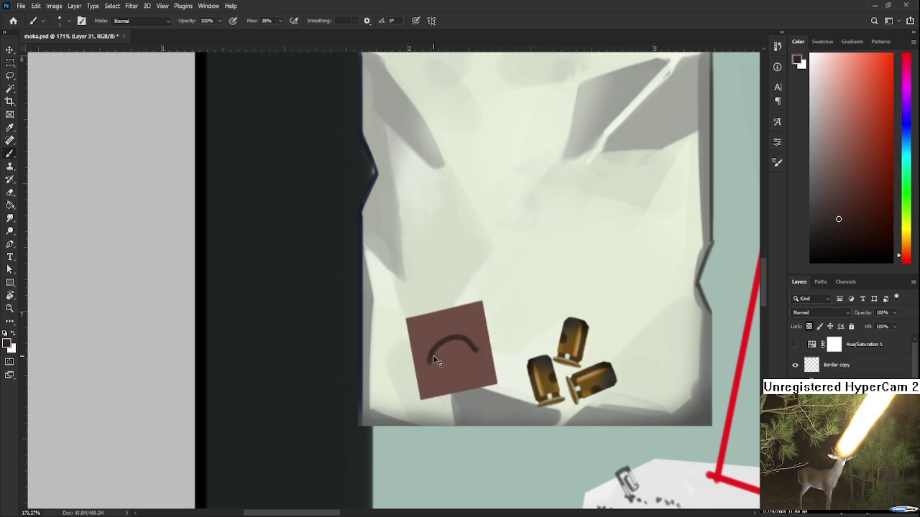
Step: Resample darker browns and repaint the emblem's arc and lower eyelid
{"action": "left_click", "coordinate": [456, 347], "text": "alt"}
{"action": "mouse_move", "coordinate": [434, 355]}
{"action": "left_mouse_down"}
{"action": "mouse_move", "coordinate": [453, 341]}
{"action": "mouse_move", "coordinate": [483, 351]}
{"action": "mouse_move", "coordinate": [448, 353]}
{"action": "left_mouse_up"}
{"action": "left_click", "coordinate": [456, 344], "text": "alt"}
{"action": "left_click", "coordinate": [455, 345], "text": "alt"}
{"action": "left_click", "coordinate": [447, 338], "text": "alt"}
{"action": "left_click_drag", "start_coordinate": [430, 358], "coordinate": [459, 379]}
{"action": "key", "text": "ctrl+z"}
{"action": "key", "text": "ctrl+z"}
Step: Add a rising stroke and small ray marks around the eye emblem
{"action": "left_click_drag", "start_coordinate": [461, 369], "coordinate": [480, 352]}
{"action": "mouse_move", "coordinate": [420, 342]}
{"action": "left_mouse_down"}
{"action": "mouse_move", "coordinate": [429, 352]}
{"action": "mouse_move", "coordinate": [446, 331]}
{"action": "mouse_move", "coordinate": [468, 334]}
{"action": "left_mouse_up"}
{"action": "scroll", "coordinate": [488, 297], "scroll_direction": "down", "scroll_amount": 2}
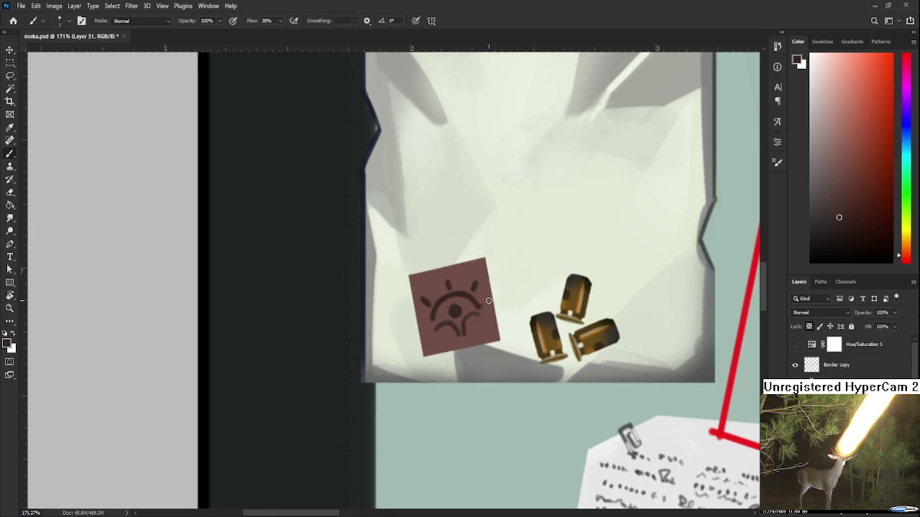
{"action": "scroll", "coordinate": [489, 297], "scroll_direction": "down", "scroll_amount": 1}
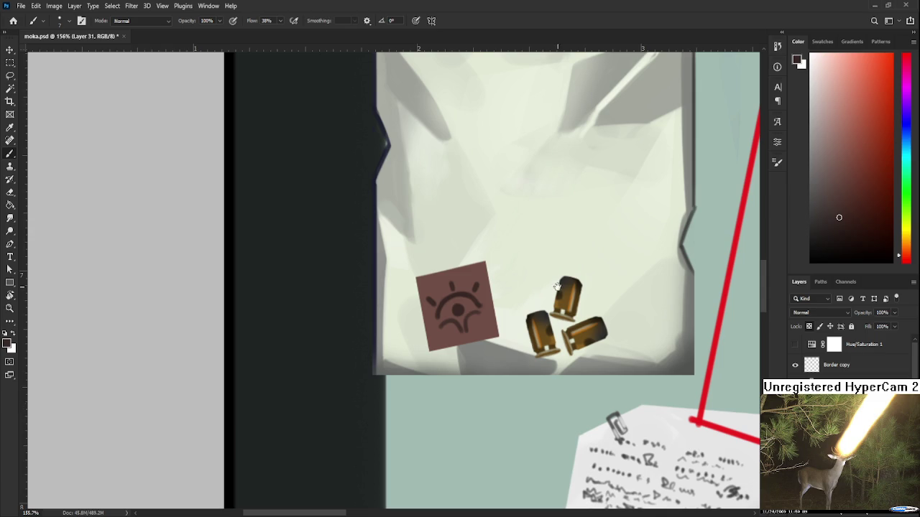
{"action": "scroll", "coordinate": [503, 316], "scroll_direction": "up", "scroll_amount": 3}
{"action": "scroll", "coordinate": [503, 316], "scroll_direction": "right", "scroll_amount": 3}
Step: Set the brush to size 20 and dab reddish shading across the tag's top
{"action": "left_click", "coordinate": [420, 349], "text": "alt"}
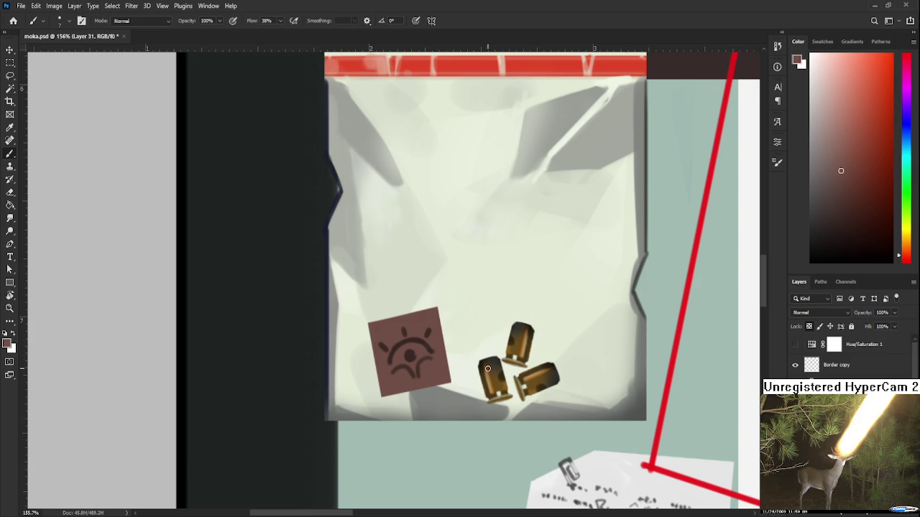
{"action": "left_click", "coordinate": [413, 355], "text": "alt"}
{"action": "left_click", "coordinate": [431, 316], "text": "alt"}
{"action": "left_click", "coordinate": [857, 194]}
{"action": "key", "text": "bracketright"}
{"action": "key", "text": "bracketright"}
{"action": "key", "text": "bracketright"}
{"action": "left_click", "coordinate": [389, 330], "text": "alt"}
{"action": "left_click", "coordinate": [374, 327], "text": "alt"}
{"action": "left_click", "coordinate": [388, 335], "text": "alt"}
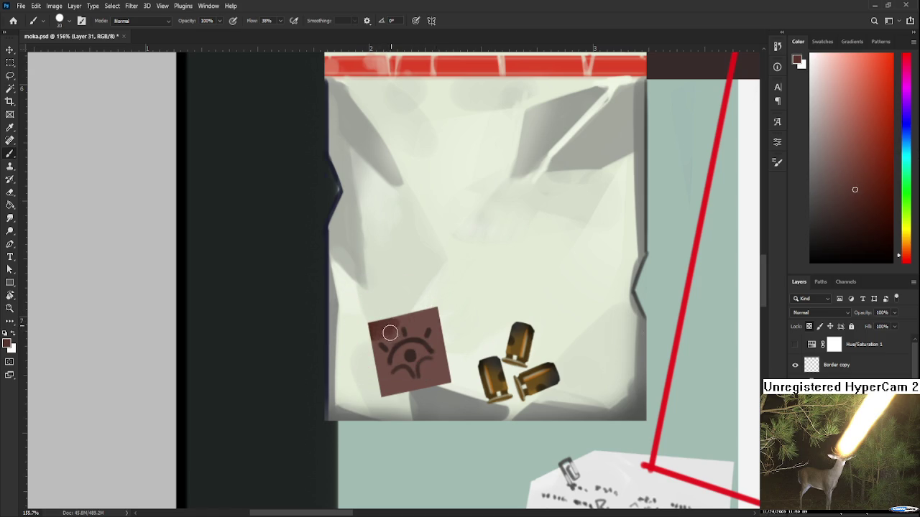
{"action": "mouse_move", "coordinate": [383, 325]}
{"action": "left_mouse_down"}
{"action": "mouse_move", "coordinate": [441, 310]}
{"action": "mouse_move", "coordinate": [440, 342]}
{"action": "mouse_move", "coordinate": [451, 360]}
{"action": "left_mouse_up"}
{"action": "left_click", "coordinate": [405, 331], "text": "alt"}
Step: Sample a range of tag and casing shades for the mottled shading
{"action": "left_click", "coordinate": [414, 328], "text": "alt"}
{"action": "left_click", "coordinate": [427, 317], "text": "alt"}
{"action": "left_click", "coordinate": [438, 332], "text": "alt"}
{"action": "left_click", "coordinate": [431, 375], "text": "alt"}
{"action": "left_click", "coordinate": [440, 380], "text": "alt"}
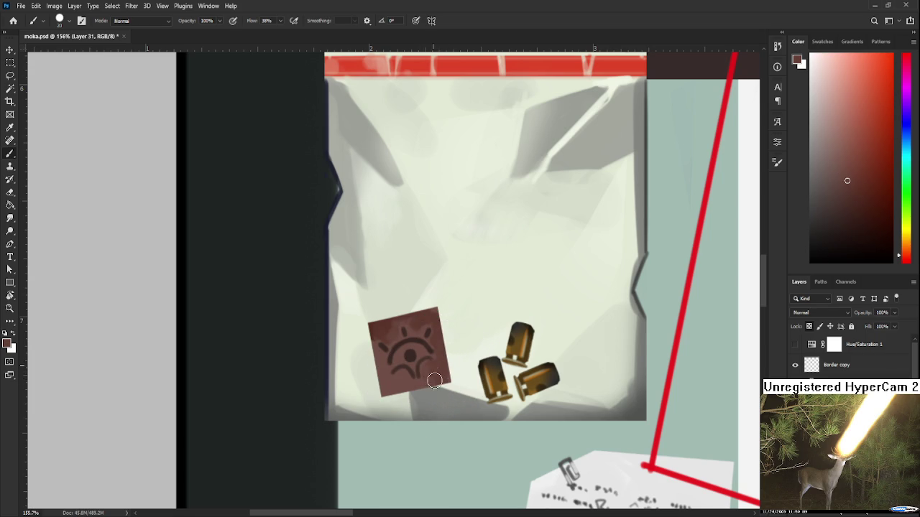
{"action": "left_click", "coordinate": [388, 376], "text": "alt"}
{"action": "left_click", "coordinate": [392, 363], "text": "alt"}
{"action": "left_click", "coordinate": [388, 380], "text": "alt"}
{"action": "left_click", "coordinate": [388, 381], "text": "alt"}
{"action": "left_click", "coordinate": [394, 369], "text": "alt"}
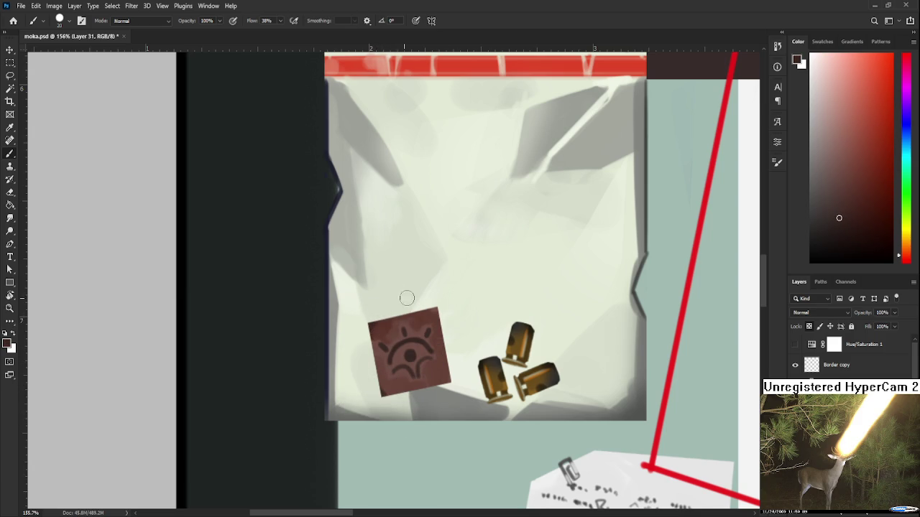
{"action": "left_click", "coordinate": [426, 375], "text": "alt"}
{"action": "left_click", "coordinate": [428, 316], "text": "alt"}
{"action": "left_click", "coordinate": [508, 330], "text": "alt"}
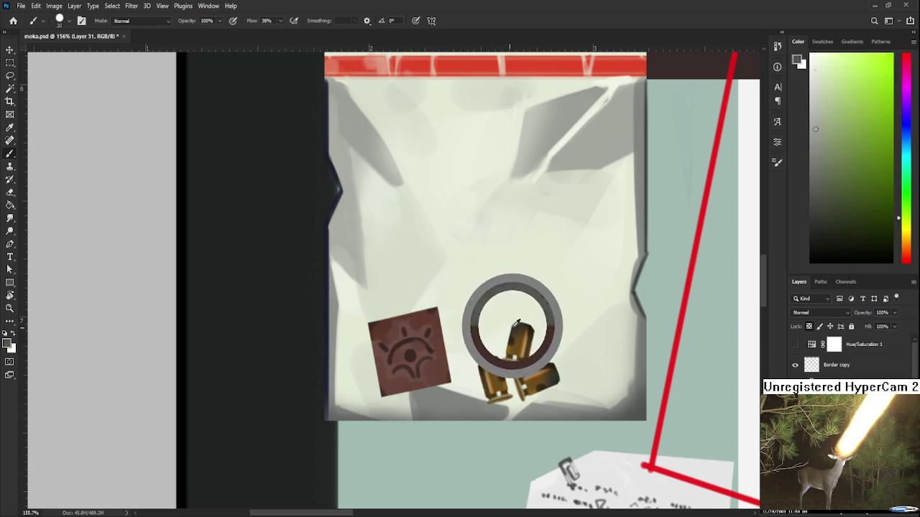
Step: Repaint the emblem's arcs and centre dot in black and add rays above
{"action": "mouse_move", "coordinate": [396, 348]}
{"action": "left_mouse_down"}
{"action": "mouse_move", "coordinate": [388, 365]}
{"action": "mouse_move", "coordinate": [406, 347]}
{"action": "left_mouse_up"}
{"action": "left_click", "coordinate": [411, 354]}
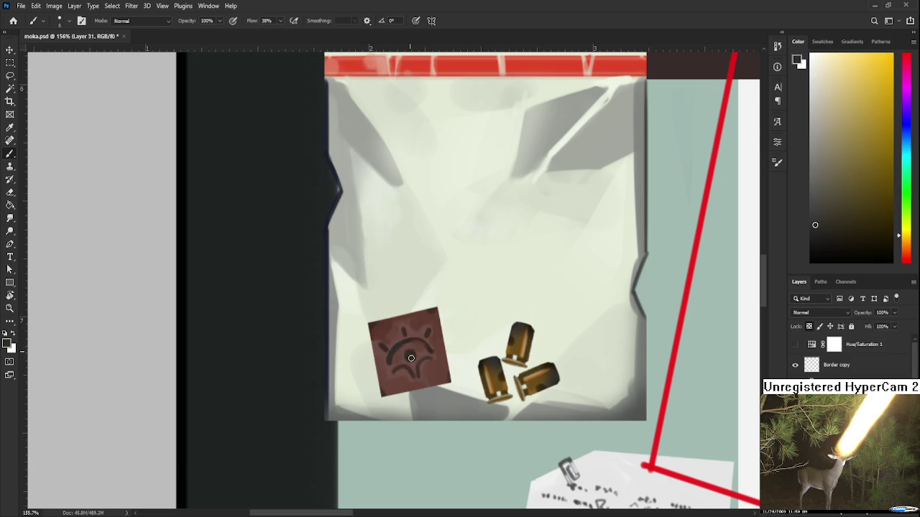
{"action": "key", "text": "d"}
{"action": "mouse_move", "coordinate": [393, 346]}
{"action": "left_mouse_down"}
{"action": "mouse_move", "coordinate": [420, 337]}
{"action": "mouse_move", "coordinate": [388, 367]}
{"action": "mouse_move", "coordinate": [409, 345]}
{"action": "mouse_move", "coordinate": [412, 354]}
{"action": "left_mouse_up"}
{"action": "key", "text": "ctrl+z"}
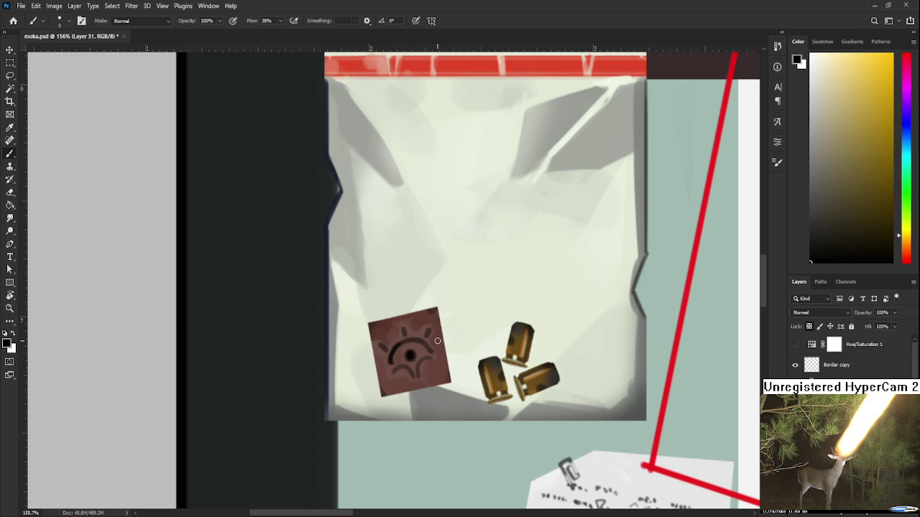
{"action": "left_click_drag", "start_coordinate": [400, 329], "coordinate": [430, 336]}
{"action": "scroll", "coordinate": [428, 352], "scroll_direction": "down", "scroll_amount": 1}
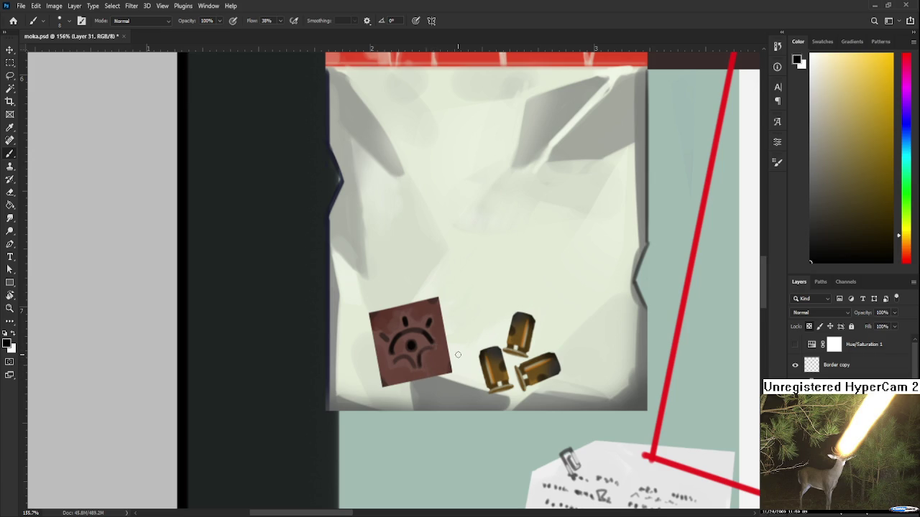
{"action": "scroll", "coordinate": [458, 354], "scroll_direction": "down", "scroll_amount": 2, "text": "alt"}
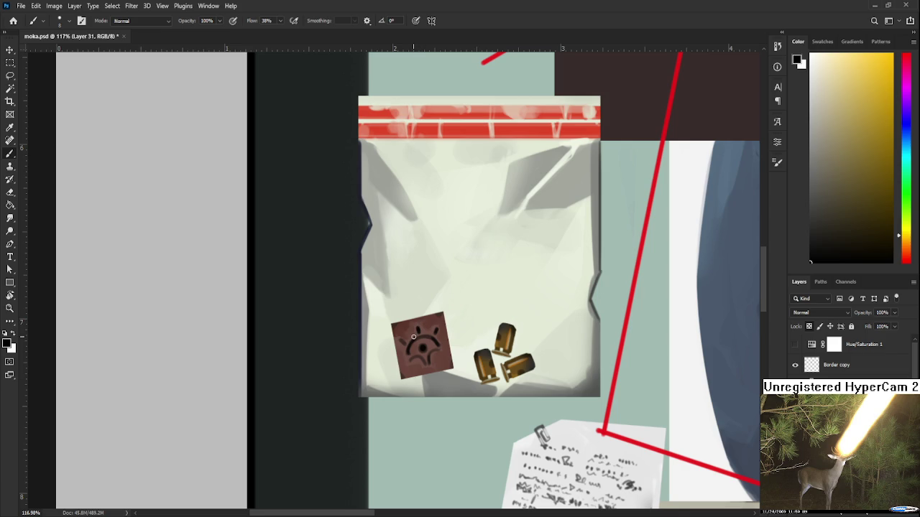
{"action": "scroll", "coordinate": [413, 337], "scroll_direction": "up", "scroll_amount": 1, "text": "alt"}
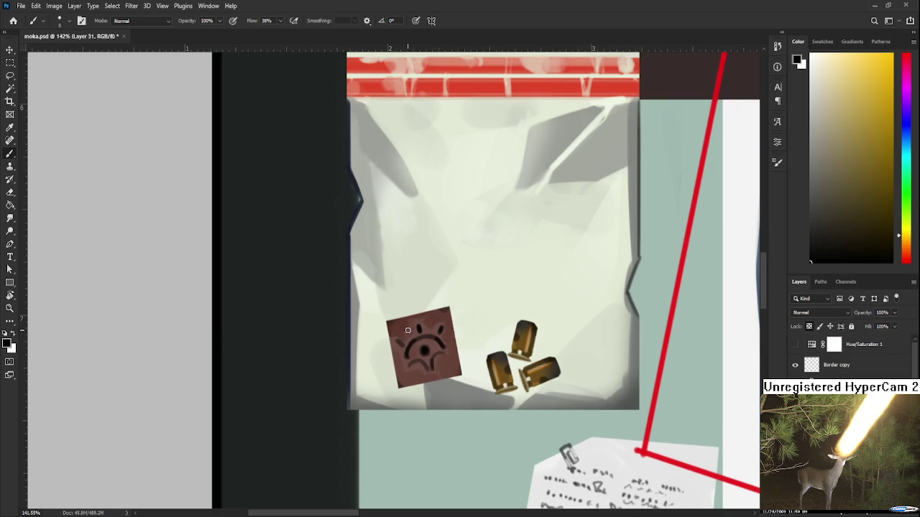
{"action": "left_click", "coordinate": [435, 339], "text": "alt"}
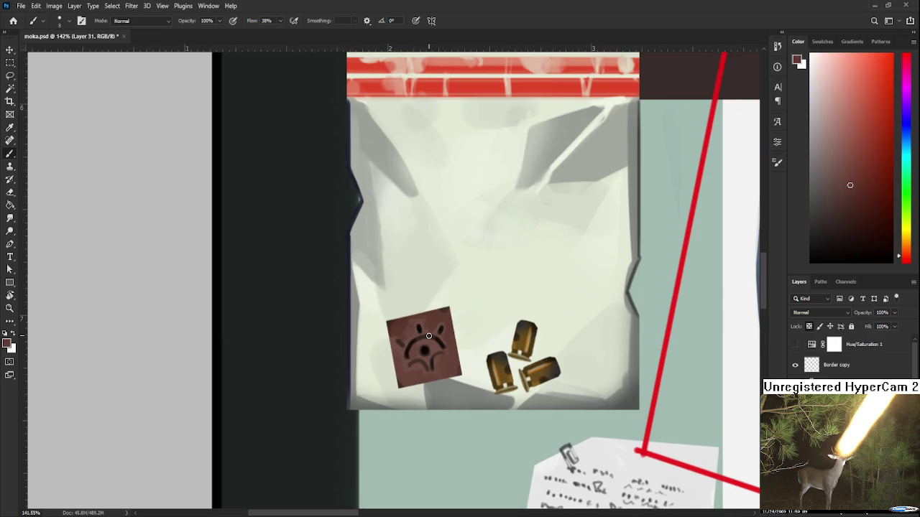
{"action": "scroll", "coordinate": [428, 335], "scroll_direction": "down", "scroll_amount": 2, "text": "alt"}
{"action": "scroll", "coordinate": [429, 339], "scroll_direction": "down", "scroll_amount": 1, "text": "alt"}
{"action": "scroll", "coordinate": [432, 345], "scroll_direction": "down", "scroll_amount": 2, "text": "alt"}
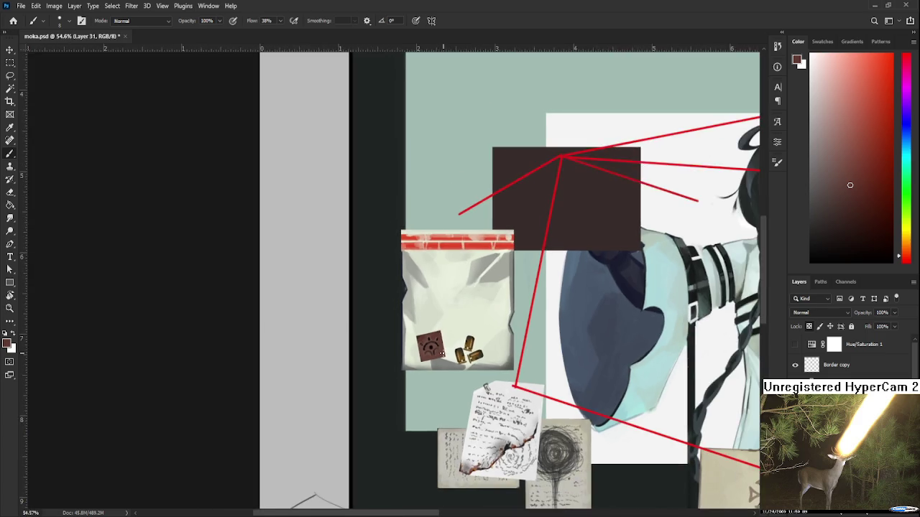
{"action": "scroll", "coordinate": [434, 351], "scroll_direction": "down", "scroll_amount": 1, "text": "alt"}
{"action": "scroll", "coordinate": [434, 350], "scroll_direction": "down", "scroll_amount": 3, "text": "alt"}
{"action": "scroll", "coordinate": [449, 359], "scroll_direction": "up", "scroll_amount": 4, "text": "alt"}
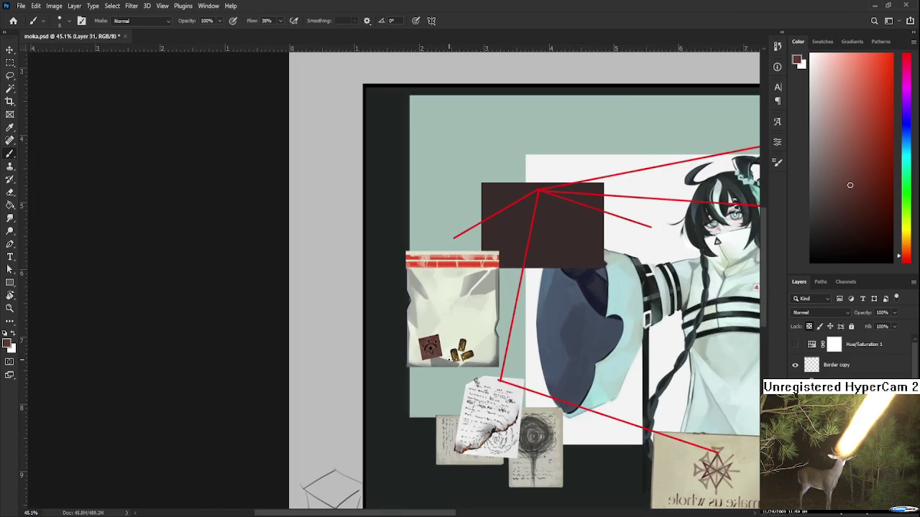
{"action": "scroll", "coordinate": [449, 360], "scroll_direction": "up", "scroll_amount": 1, "text": "alt"}
{"action": "scroll", "coordinate": [452, 356], "scroll_direction": "up", "scroll_amount": 1, "text": "alt"}
{"action": "scroll", "coordinate": [457, 353], "scroll_direction": "up", "scroll_amount": 1, "text": "alt"}
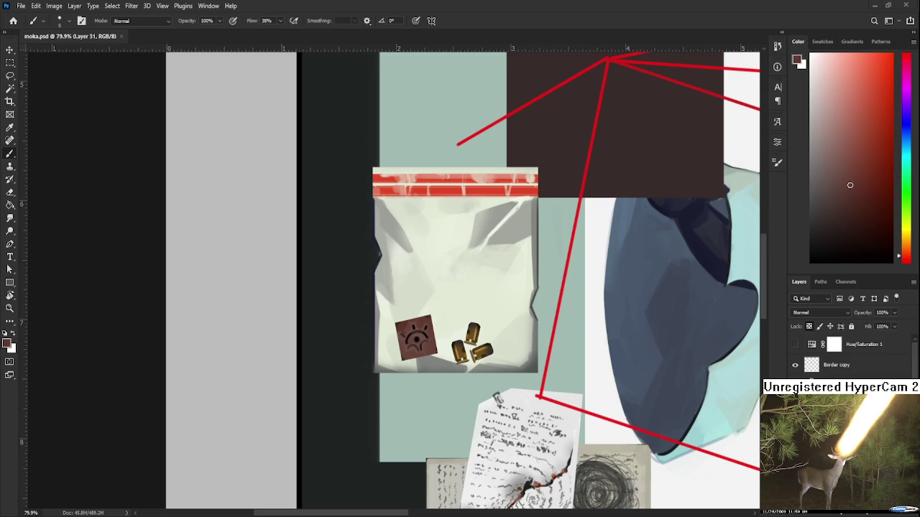
{"action": "scroll", "coordinate": [426, 365], "scroll_direction": "up", "scroll_amount": 1}
{"action": "scroll", "coordinate": [425, 323], "scroll_direction": "right", "scroll_amount": 2}
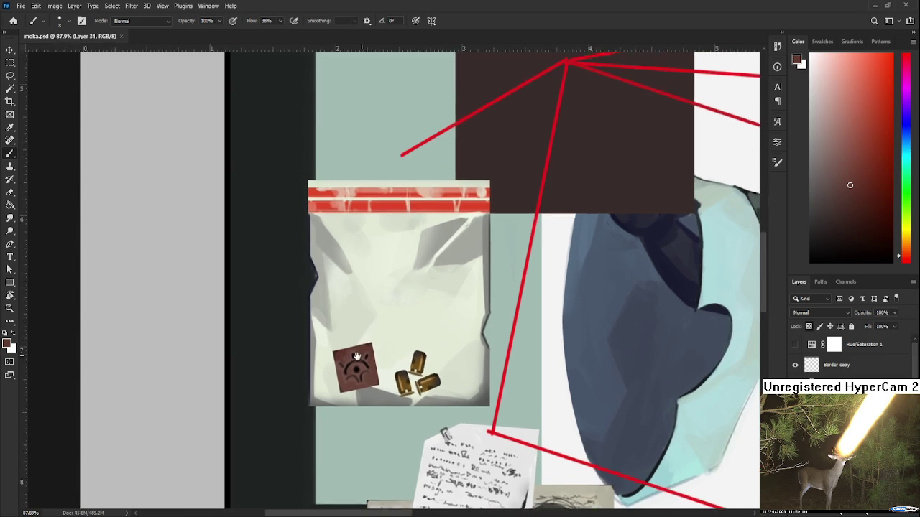
{"action": "scroll", "coordinate": [425, 334], "scroll_direction": "right", "scroll_amount": 3}
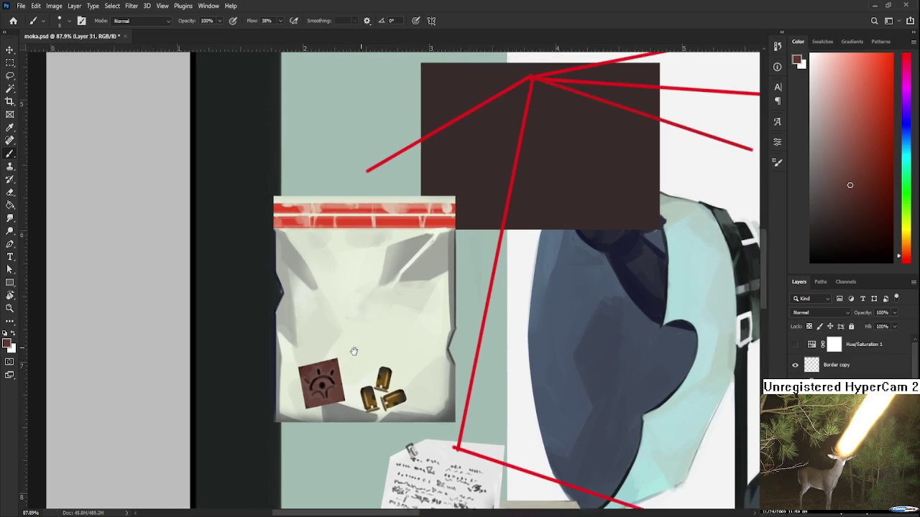
{"action": "left_click_drag", "start_coordinate": [343, 342], "coordinate": [358, 357]}
{"action": "key", "text": "ctrl+z"}
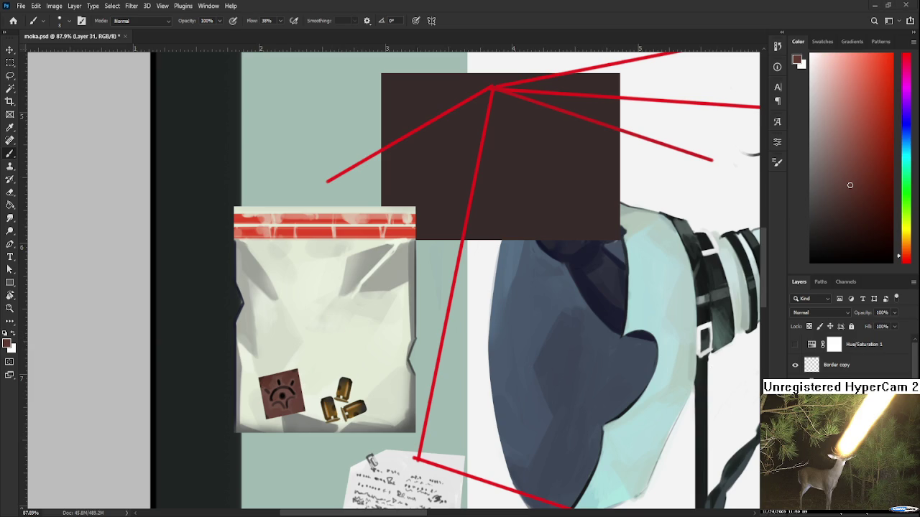
{"action": "left_click", "coordinate": [242, 304], "text": "alt"}
{"action": "left_click_drag", "start_coordinate": [242, 304], "coordinate": [240, 309]}
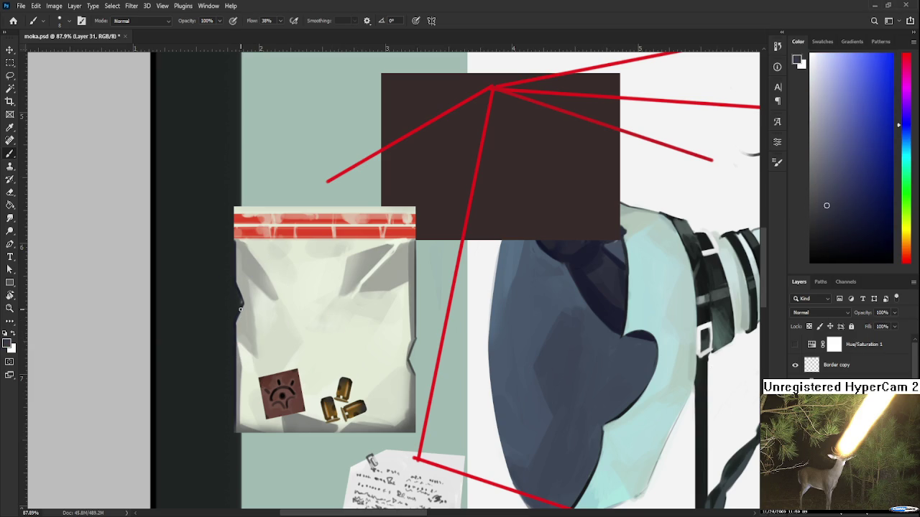
{"action": "scroll", "coordinate": [380, 345], "scroll_direction": "down", "scroll_amount": 3}
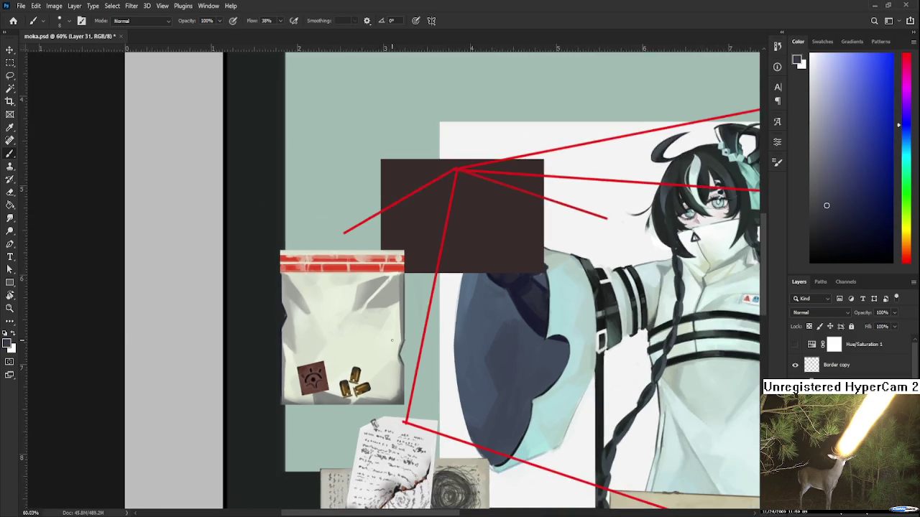
{"action": "scroll", "coordinate": [379, 343], "scroll_direction": "down", "scroll_amount": 3}
{"action": "scroll", "coordinate": [376, 339], "scroll_direction": "down", "scroll_amount": 2}
{"action": "scroll", "coordinate": [374, 337], "scroll_direction": "down", "scroll_amount": 2}
{"action": "left_click_drag", "start_coordinate": [374, 336], "coordinate": [251, 346]}
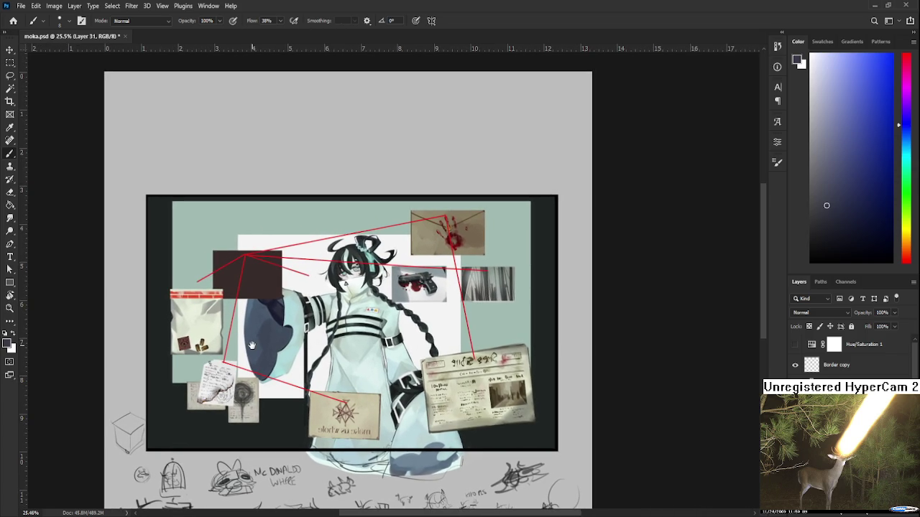
{"action": "mouse_move", "coordinate": [252, 346]}
{"action": "left_mouse_down"}
{"action": "mouse_move", "coordinate": [287, 351]}
{"action": "mouse_move", "coordinate": [278, 392]}
{"action": "mouse_move", "coordinate": [310, 365]}
{"action": "left_mouse_up"}
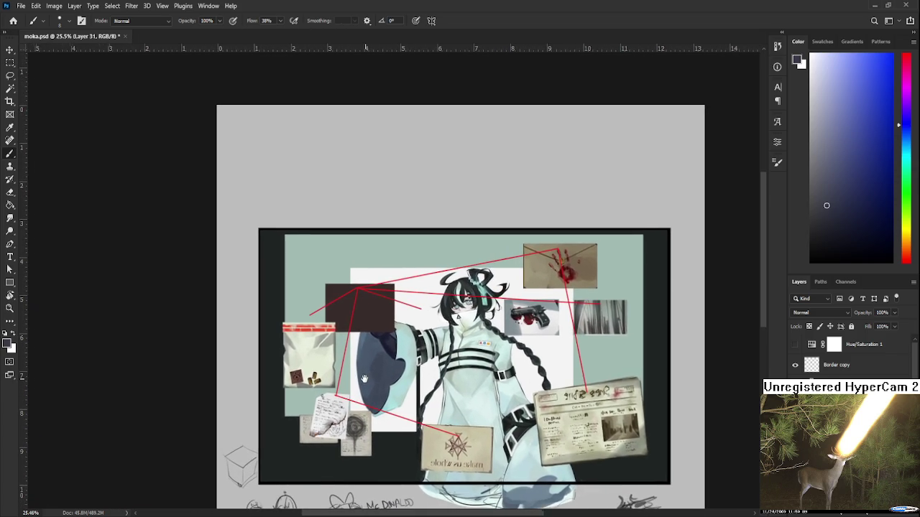
{"action": "scroll", "coordinate": [248, 359], "scroll_direction": "up", "scroll_amount": 1}
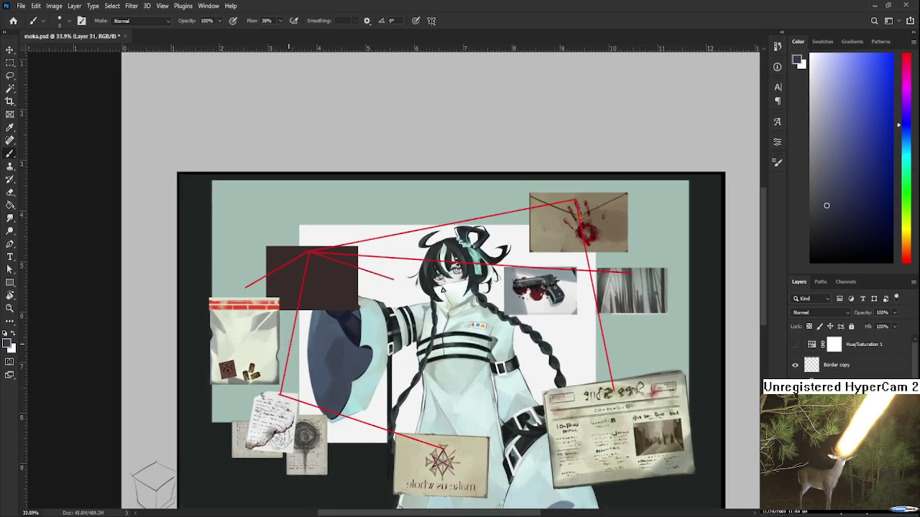
{"action": "scroll", "coordinate": [244, 361], "scroll_direction": "up", "scroll_amount": 1}
{"action": "scroll", "coordinate": [244, 361], "scroll_direction": "up", "scroll_amount": 1}
{"action": "scroll", "coordinate": [244, 362], "scroll_direction": "up", "scroll_amount": 1}
{"action": "scroll", "coordinate": [244, 361], "scroll_direction": "up", "scroll_amount": 2}
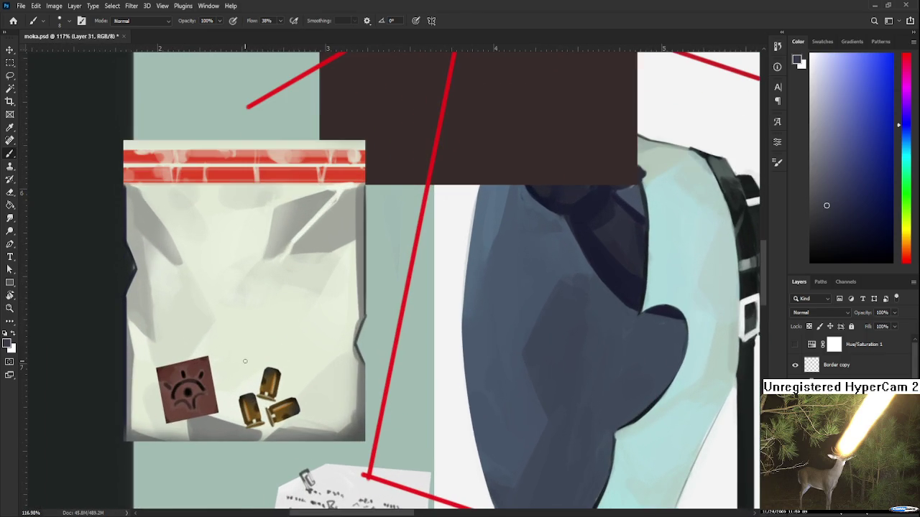
{"action": "left_click_drag", "start_coordinate": [245, 361], "coordinate": [276, 351]}
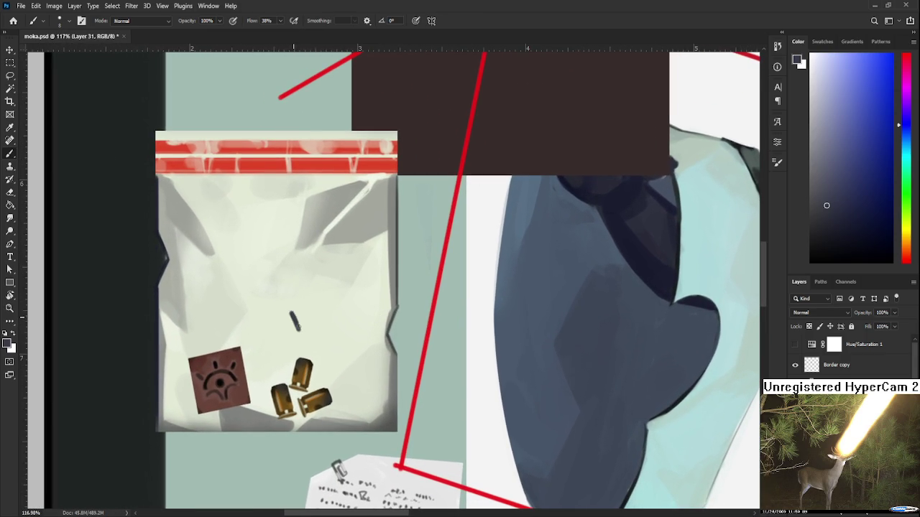
Step: Outline a rectangular USB stick shape inside the bag
{"action": "mouse_move", "coordinate": [292, 314]}
{"action": "left_mouse_down"}
{"action": "mouse_move", "coordinate": [296, 330]}
{"action": "mouse_move", "coordinate": [340, 293]}
{"action": "mouse_move", "coordinate": [351, 309]}
{"action": "left_mouse_up"}
{"action": "key", "text": "ctrl+z"}
{"action": "mouse_move", "coordinate": [290, 315]}
{"action": "left_mouse_down"}
{"action": "mouse_move", "coordinate": [352, 309]}
{"action": "mouse_move", "coordinate": [297, 325]}
{"action": "left_mouse_up"}
{"action": "key", "text": "ctrl+z"}
{"action": "key", "text": "ctrl+z"}
{"action": "key", "text": "ctrl+z"}
{"action": "mouse_move", "coordinate": [349, 311]}
{"action": "left_mouse_down"}
{"action": "mouse_move", "coordinate": [299, 326]}
{"action": "mouse_move", "coordinate": [342, 298]}
{"action": "left_mouse_up"}
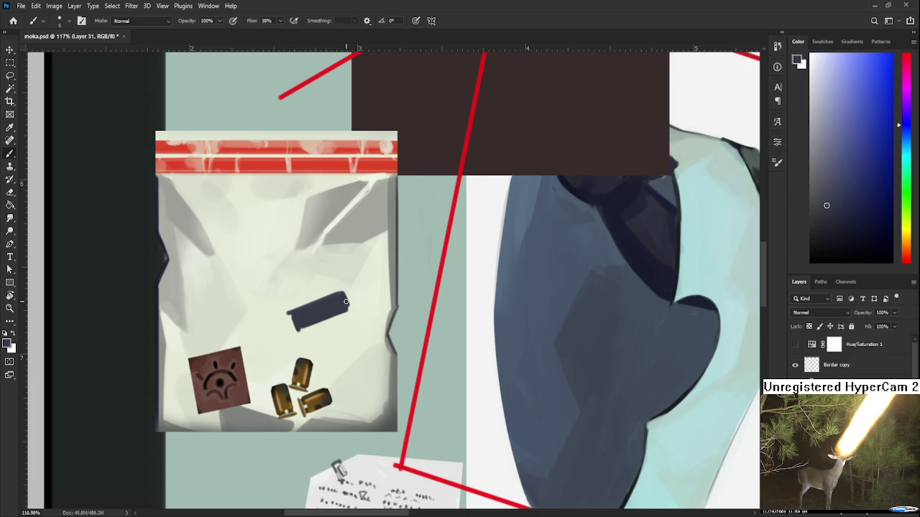
{"action": "scroll", "coordinate": [345, 302], "scroll_direction": "down", "scroll_amount": 1}
{"action": "scroll", "coordinate": [345, 302], "scroll_direction": "down", "scroll_amount": 1}
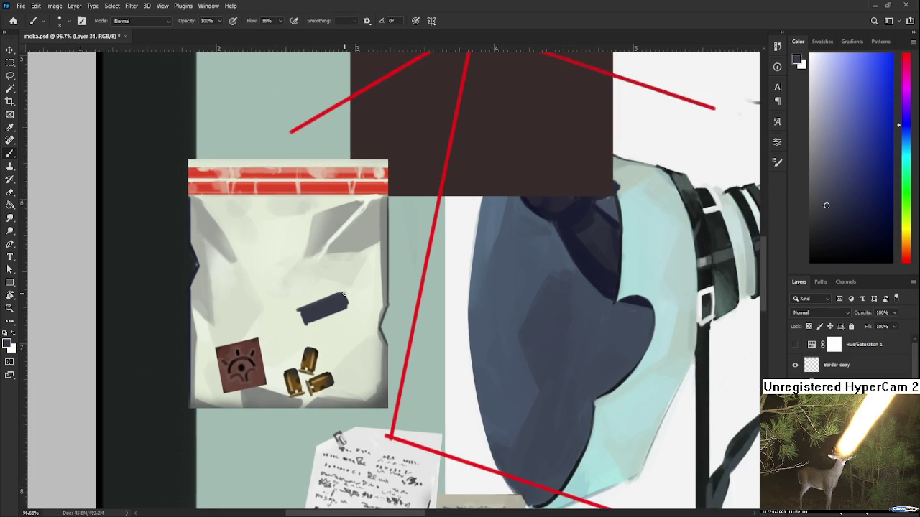
{"action": "scroll", "coordinate": [345, 298], "scroll_direction": "down", "scroll_amount": 2}
{"action": "scroll", "coordinate": [345, 297], "scroll_direction": "up", "scroll_amount": 2}
{"action": "scroll", "coordinate": [345, 297], "scroll_direction": "up", "scroll_amount": 2}
{"action": "scroll", "coordinate": [345, 296], "scroll_direction": "up", "scroll_amount": 2}
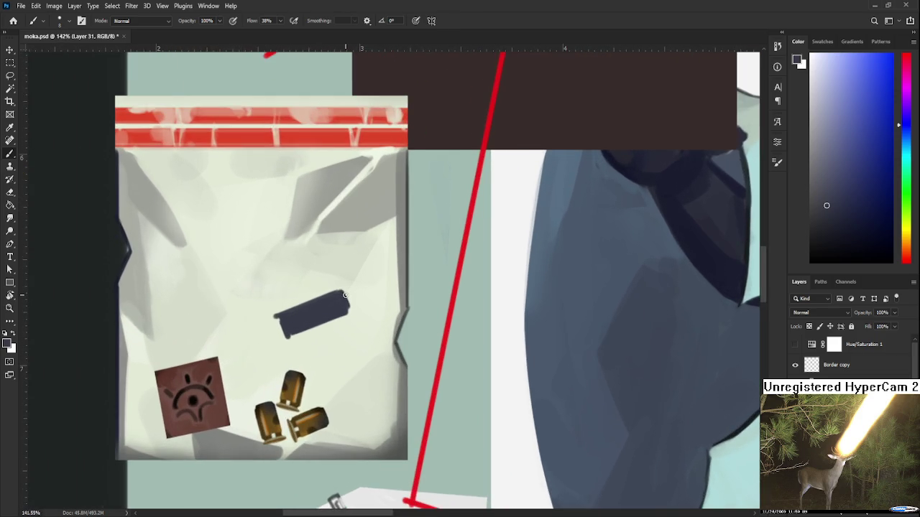
{"action": "scroll", "coordinate": [344, 295], "scroll_direction": "up", "scroll_amount": 2}
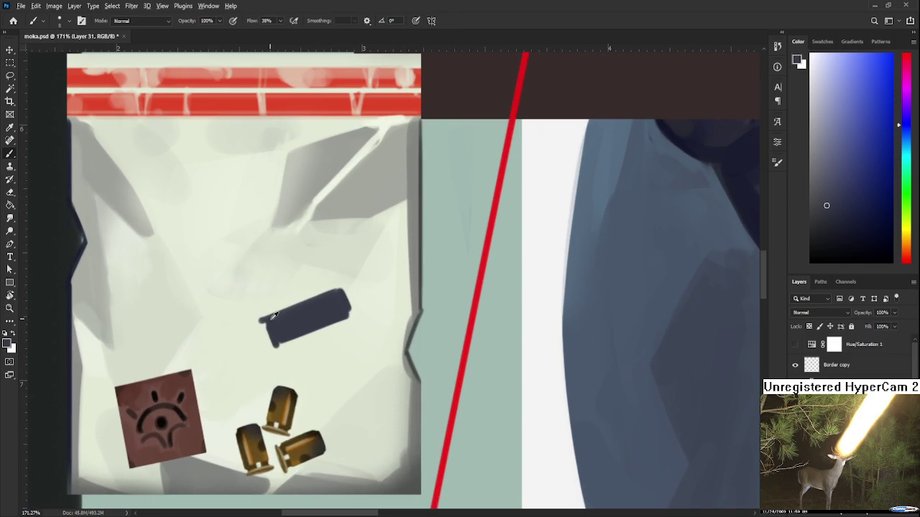
Step: Fill the USB stick dark blue-grey and clean up its left end
{"action": "left_click_drag", "start_coordinate": [268, 322], "coordinate": [273, 344]}
{"action": "mouse_move", "coordinate": [266, 325]}
{"action": "left_mouse_down"}
{"action": "mouse_move", "coordinate": [262, 341]}
{"action": "mouse_move", "coordinate": [276, 350]}
{"action": "mouse_move", "coordinate": [266, 324]}
{"action": "left_mouse_up"}
{"action": "key", "text": "e"}
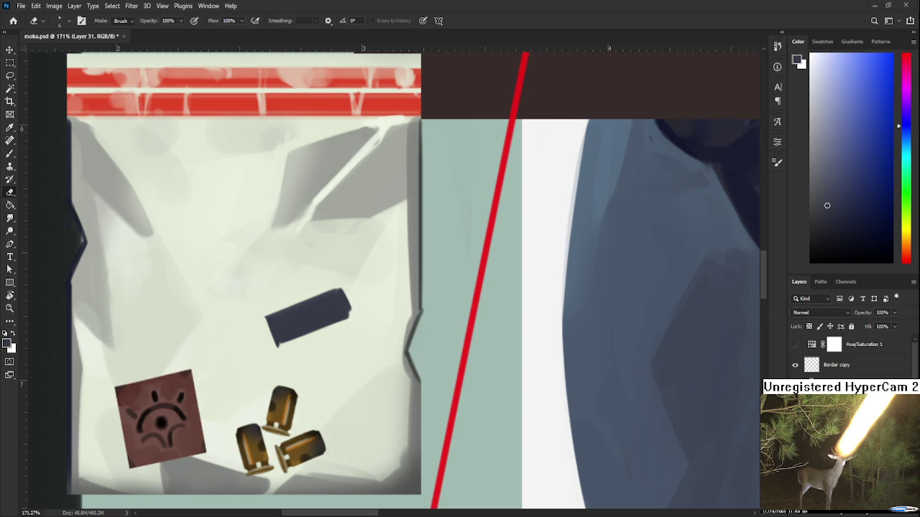
{"action": "key", "text": "b"}
{"action": "mouse_move", "coordinate": [268, 319]}
{"action": "left_mouse_down"}
{"action": "mouse_move", "coordinate": [264, 341]}
{"action": "mouse_move", "coordinate": [248, 333]}
{"action": "mouse_move", "coordinate": [268, 355]}
{"action": "mouse_move", "coordinate": [277, 351]}
{"action": "left_mouse_up"}
{"action": "key", "text": "ctrl+z"}
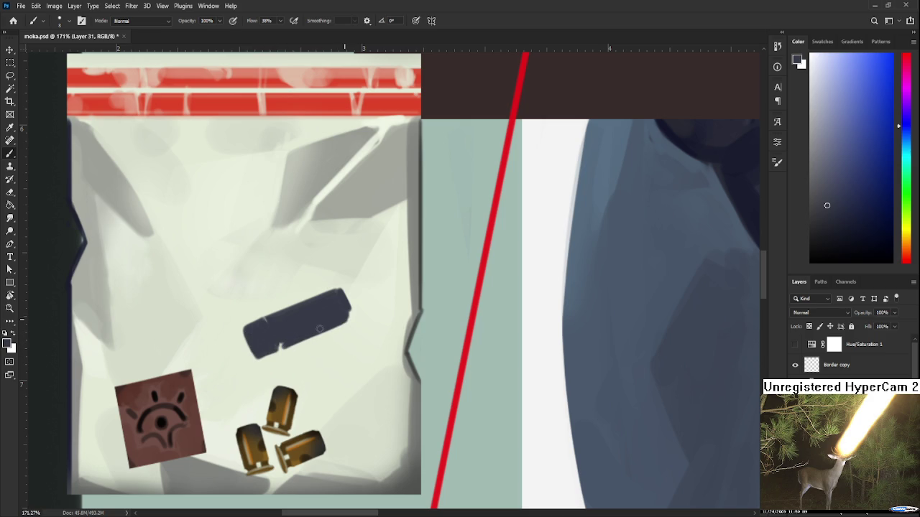
Step: Dot a light off-white ring with a dark centre at the stick's right end
{"action": "left_click", "coordinate": [362, 300], "text": "alt"}
{"action": "left_click", "coordinate": [339, 305]}
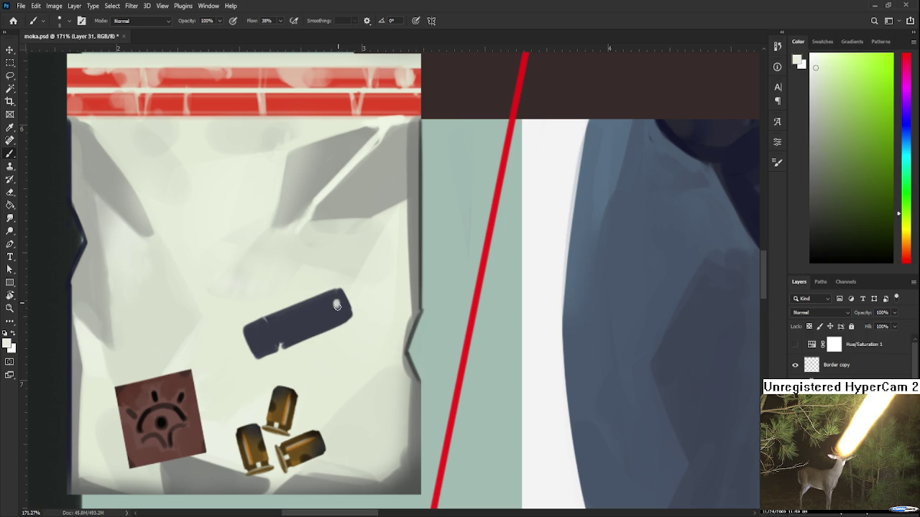
{"action": "left_click", "coordinate": [346, 275], "text": "alt"}
{"action": "left_click", "coordinate": [349, 311], "text": "alt"}
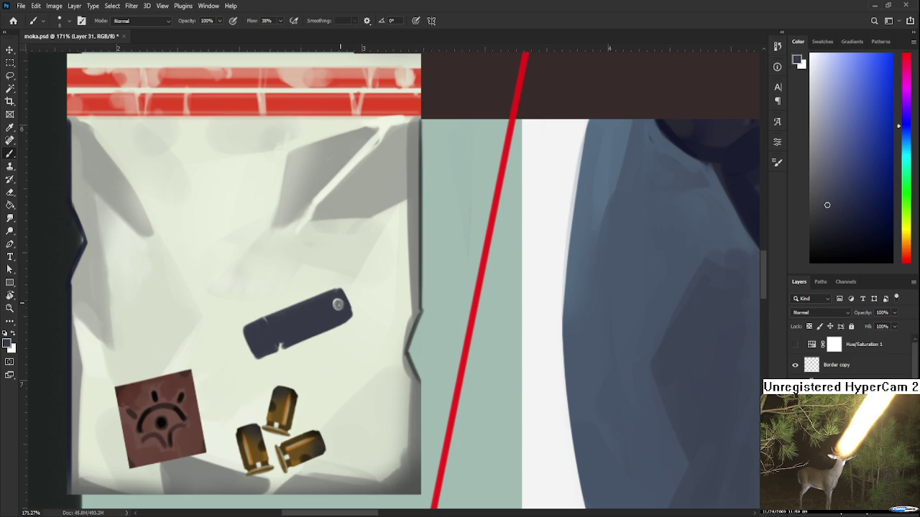
{"action": "left_click", "coordinate": [337, 304]}
Step: Paint a thin dark seam across the USB stick
{"action": "left_click", "coordinate": [412, 286]}
{"action": "left_click_drag", "start_coordinate": [256, 421], "coordinate": [317, 432]}
{"action": "scroll", "coordinate": [330, 402], "scroll_direction": "up", "scroll_amount": 3}
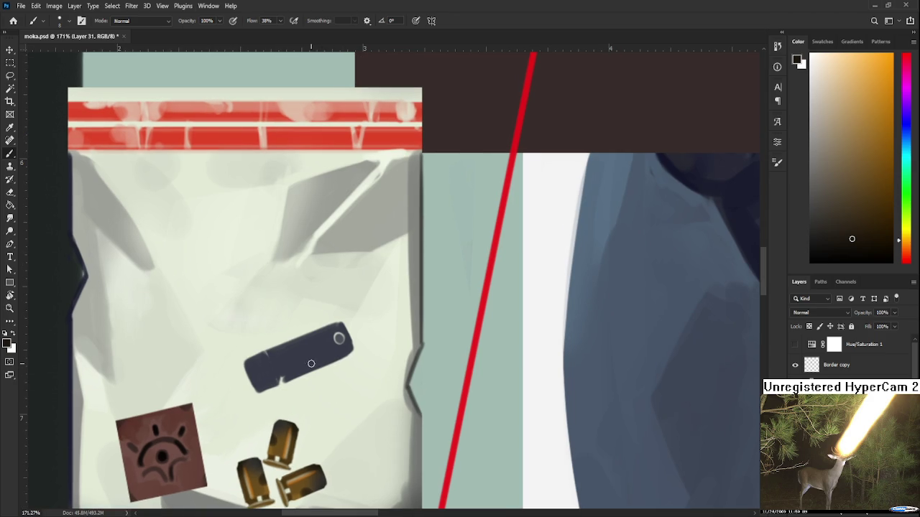
{"action": "left_click_drag", "start_coordinate": [266, 352], "coordinate": [285, 387]}
{"action": "scroll", "coordinate": [257, 388], "scroll_direction": "up", "scroll_amount": 1}
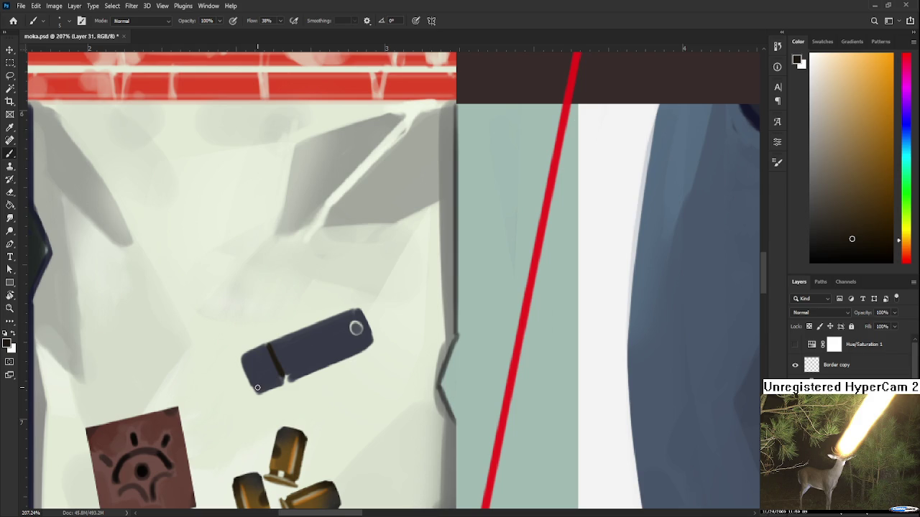
Step: Rotate the view and sample the stick's blue-grey and warm tones
{"action": "left_click", "coordinate": [268, 351], "text": "alt"}
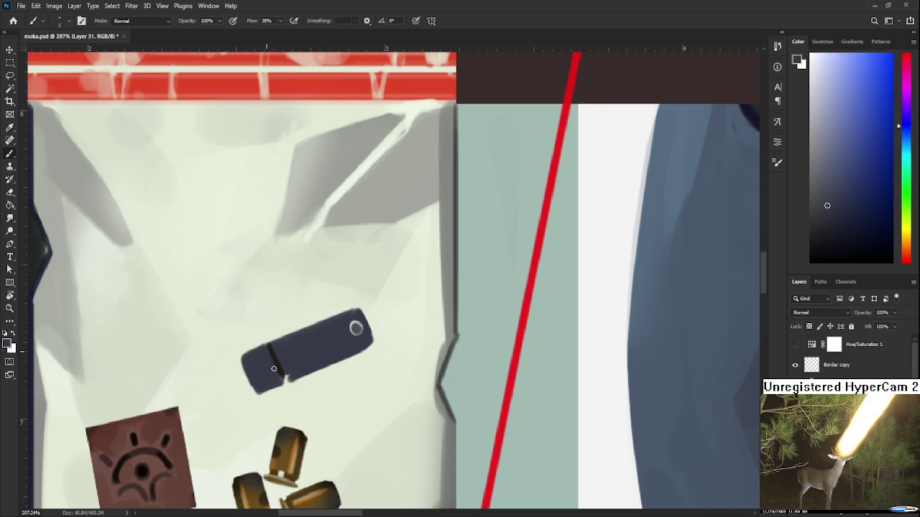
{"action": "left_click", "coordinate": [297, 343], "text": "alt"}
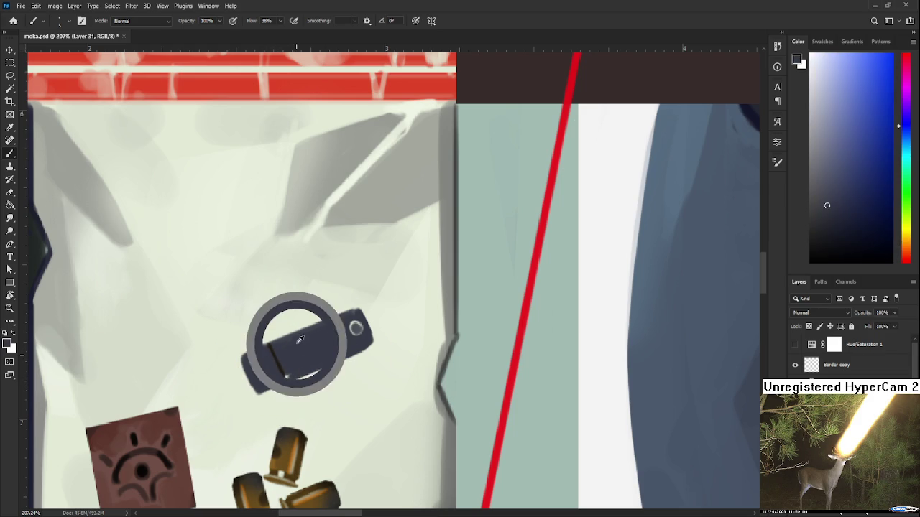
{"action": "left_click_drag", "start_coordinate": [284, 358], "coordinate": [311, 368]}
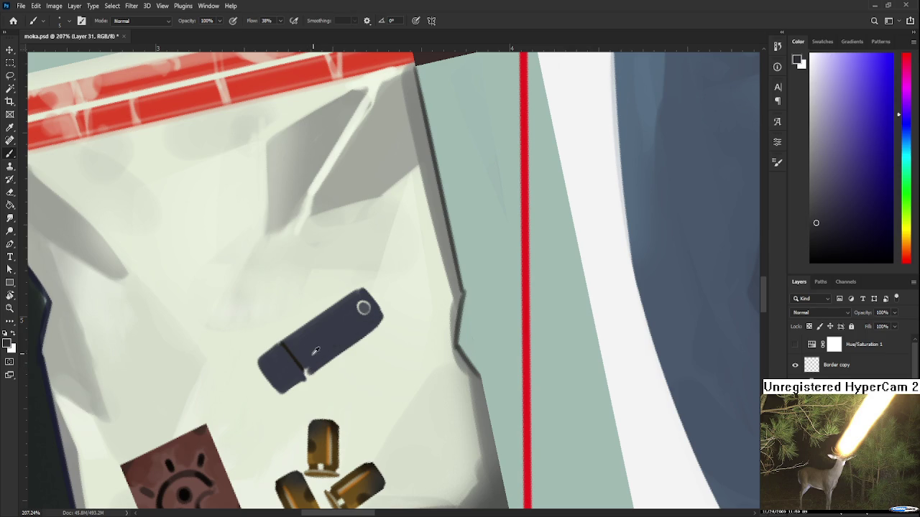
{"action": "left_click", "coordinate": [292, 348], "text": "alt"}
{"action": "left_click_drag", "start_coordinate": [292, 348], "coordinate": [299, 367]}
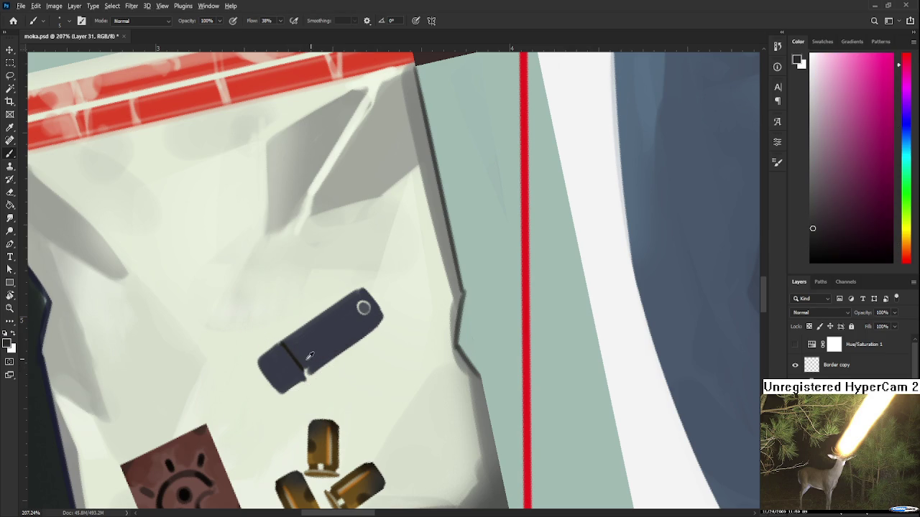
{"action": "left_click", "coordinate": [294, 351], "text": "alt"}
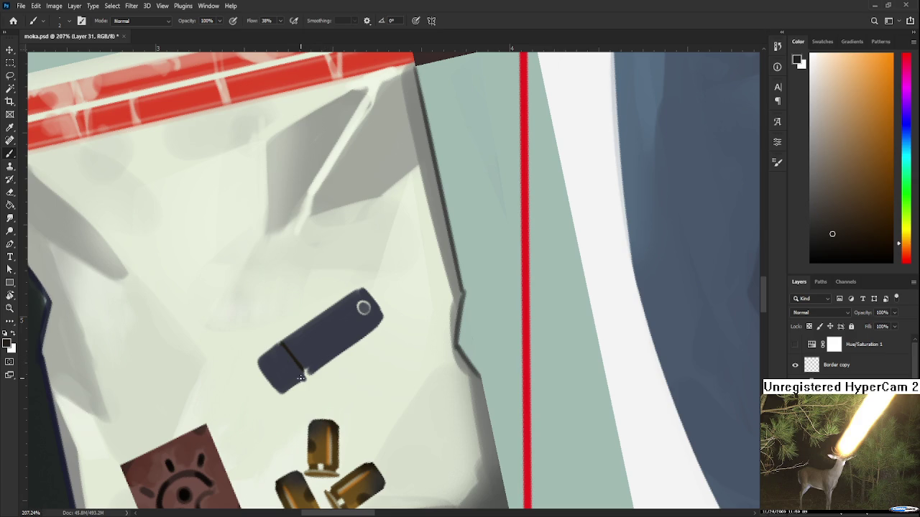
{"action": "left_click", "coordinate": [316, 354], "text": "alt"}
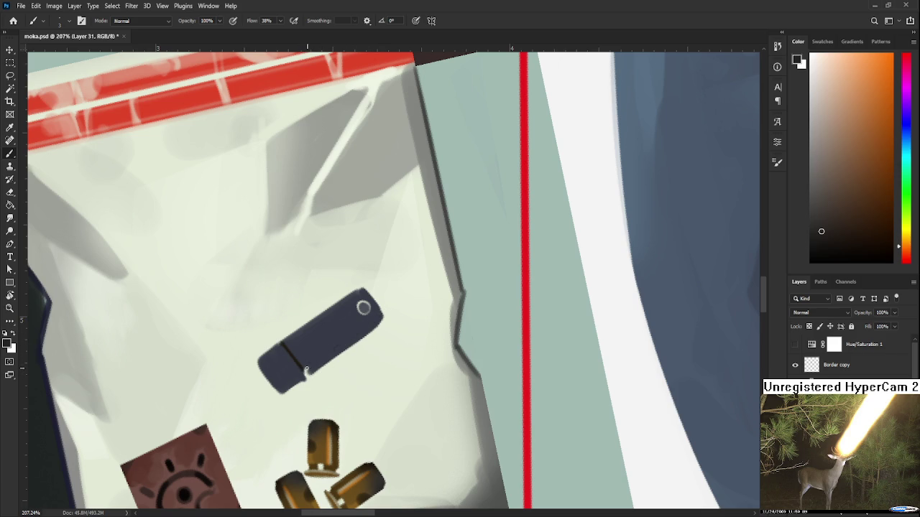
{"action": "left_click", "coordinate": [299, 364], "text": "alt"}
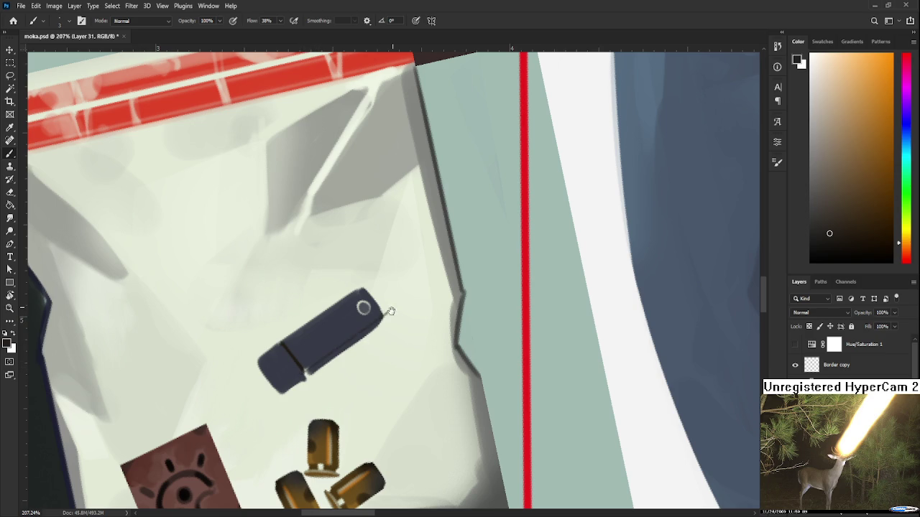
Step: Sample the bag's light cream and the stick's dark blue and red tones
{"action": "left_click_drag", "start_coordinate": [390, 310], "coordinate": [375, 354]}
{"action": "left_click", "coordinate": [373, 355], "text": "alt"}
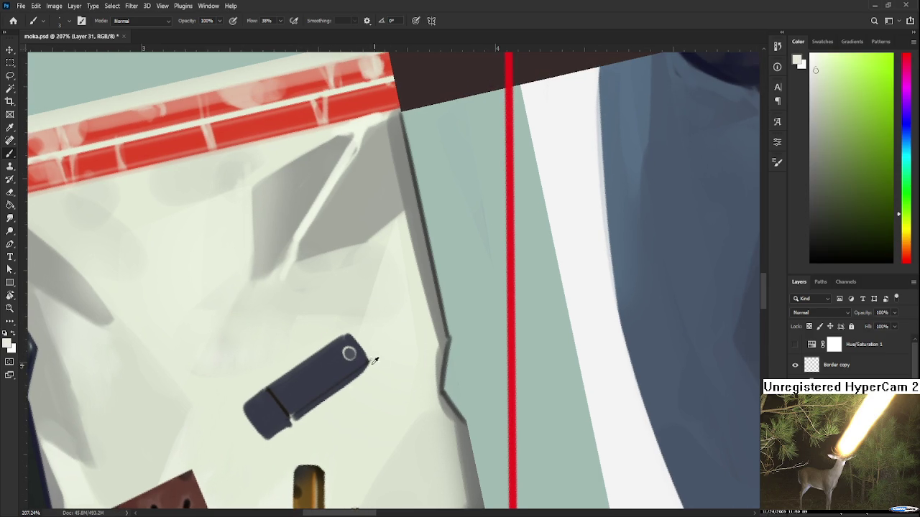
{"action": "left_click", "coordinate": [367, 357], "text": "alt"}
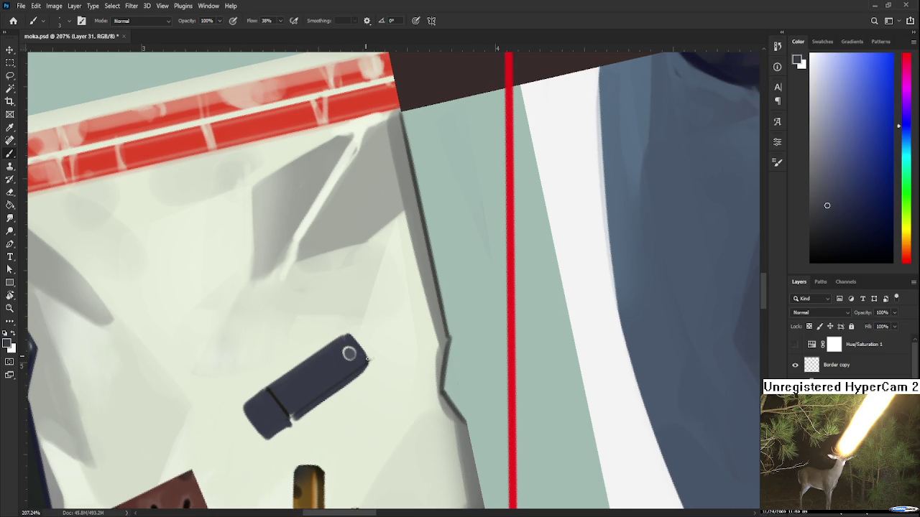
{"action": "left_click", "coordinate": [358, 359], "text": "alt"}
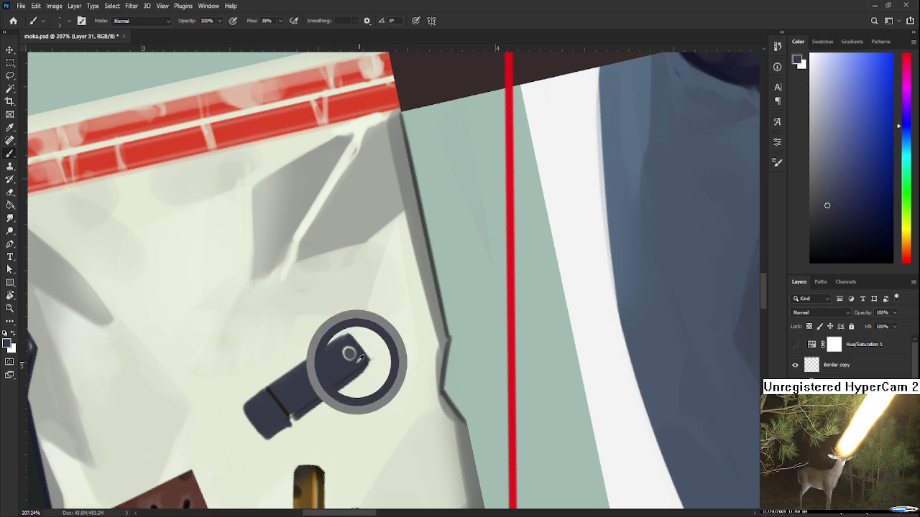
{"action": "left_click", "coordinate": [340, 371], "text": "alt"}
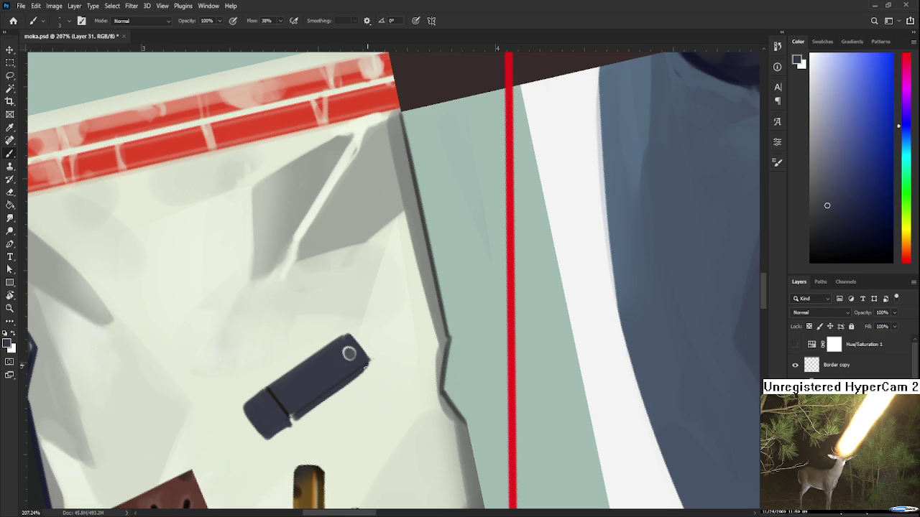
{"action": "scroll", "coordinate": [365, 367], "scroll_direction": "down", "scroll_amount": 3}
{"action": "left_click", "coordinate": [359, 338], "text": "alt"}
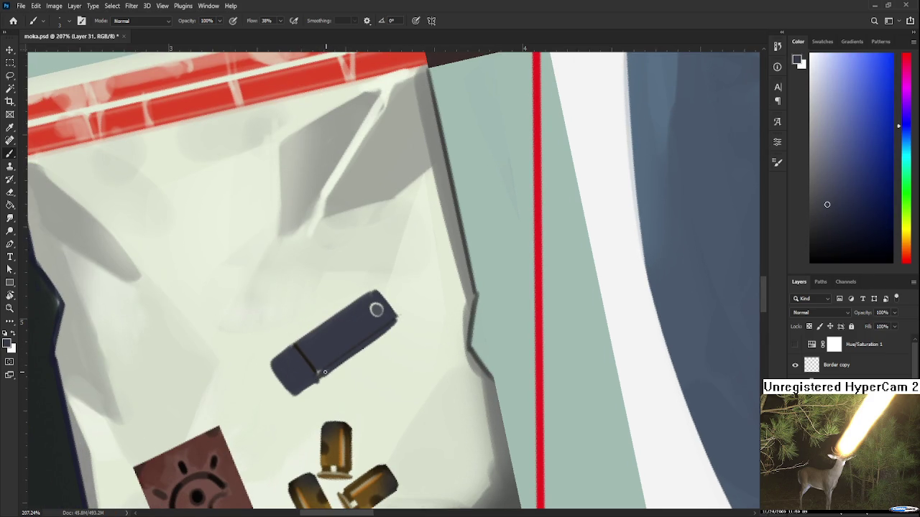
{"action": "left_click", "coordinate": [331, 382], "text": "alt"}
{"action": "left_click", "coordinate": [309, 361], "text": "alt"}
{"action": "left_click_drag", "start_coordinate": [309, 362], "coordinate": [311, 363]}
{"action": "left_click", "coordinate": [324, 369], "text": "alt"}
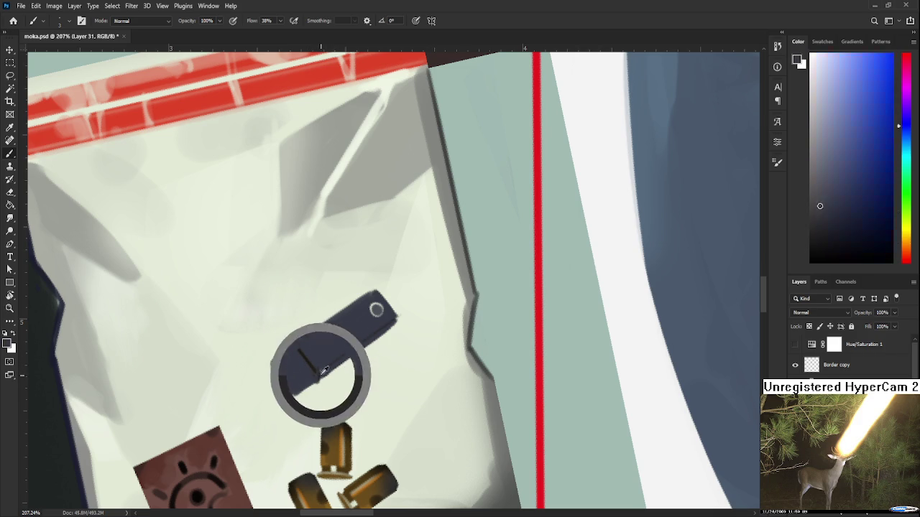
{"action": "left_click", "coordinate": [309, 361], "text": "alt"}
Step: Sample the stick's dark blue to shade its cap seam and edges
{"action": "left_click", "coordinate": [317, 374], "text": "alt"}
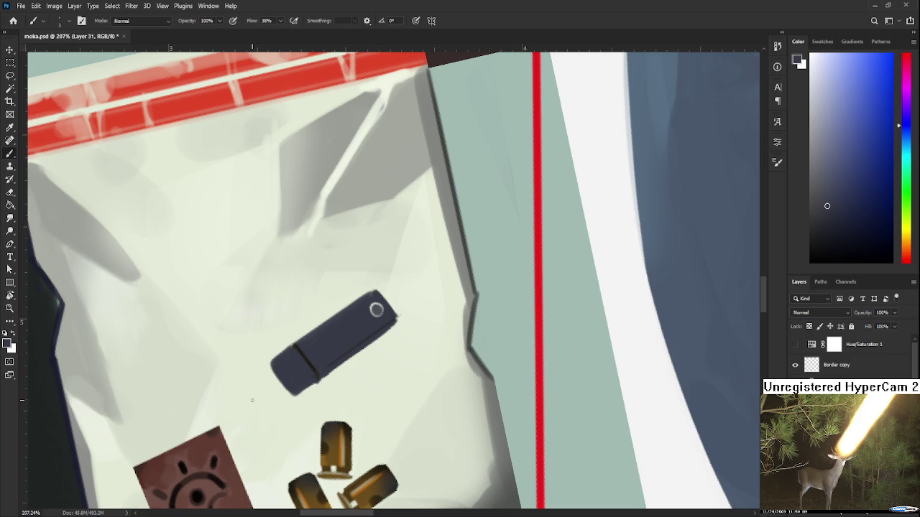
Step: Sample the stick's dark navy and the bag's light cream for the edge cleanup
{"action": "left_click", "coordinate": [314, 365], "text": "alt"}
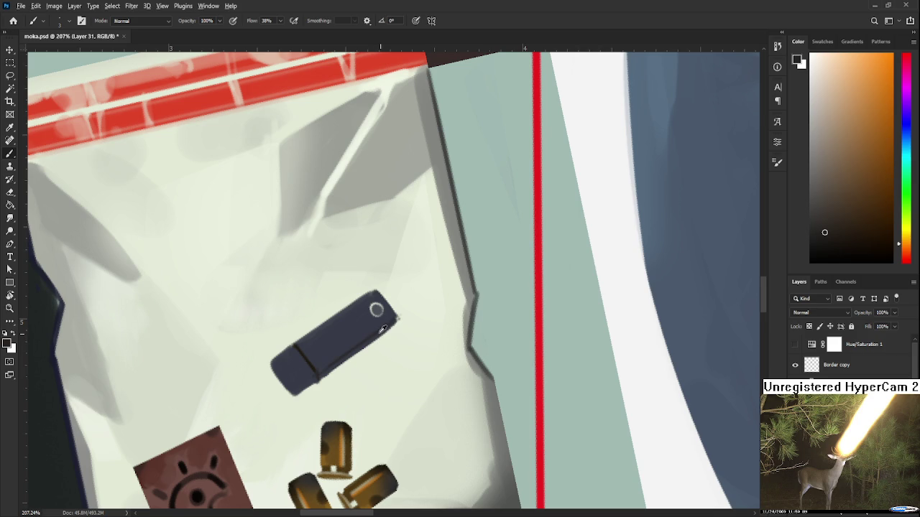
{"action": "left_click", "coordinate": [330, 345], "text": "alt"}
{"action": "left_click_drag", "start_coordinate": [330, 345], "coordinate": [412, 304]}
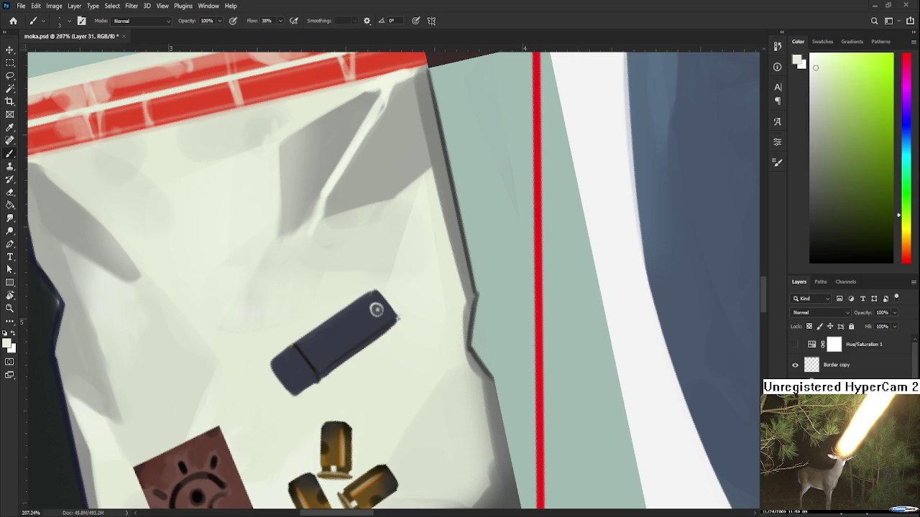
{"action": "left_click", "coordinate": [375, 309], "text": "alt"}
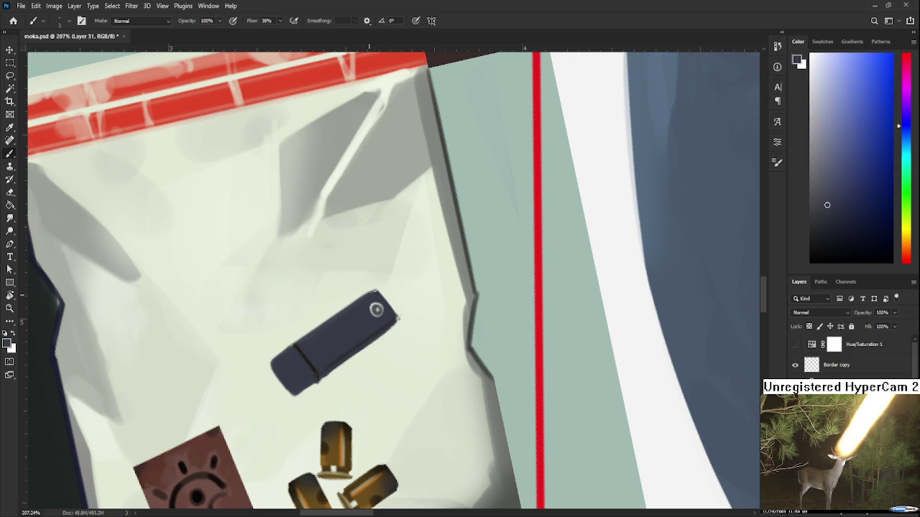
{"action": "key", "text": "e"}
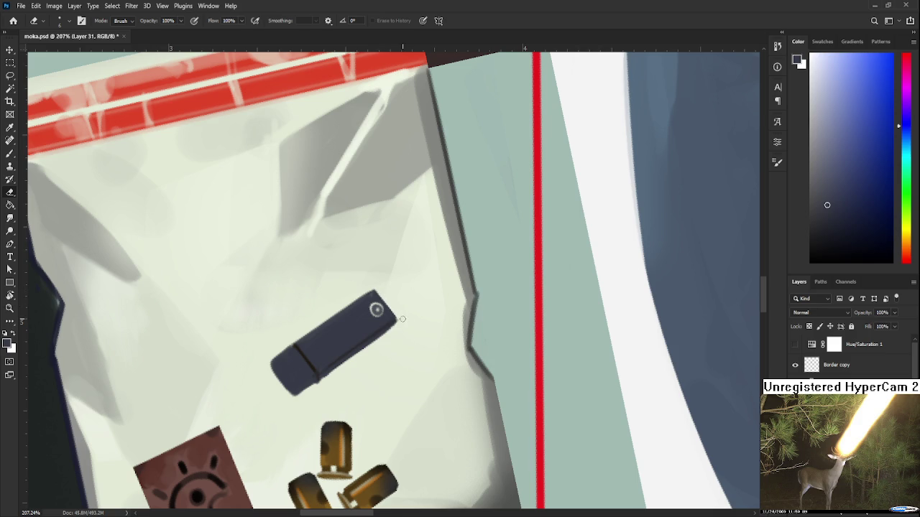
{"action": "left_click_drag", "start_coordinate": [374, 342], "coordinate": [410, 313]}
Step: Paint the stick's lower-left edge in navy and erase its lower edge clean
{"action": "key", "text": "b"}
{"action": "left_click", "coordinate": [345, 325], "text": "alt"}
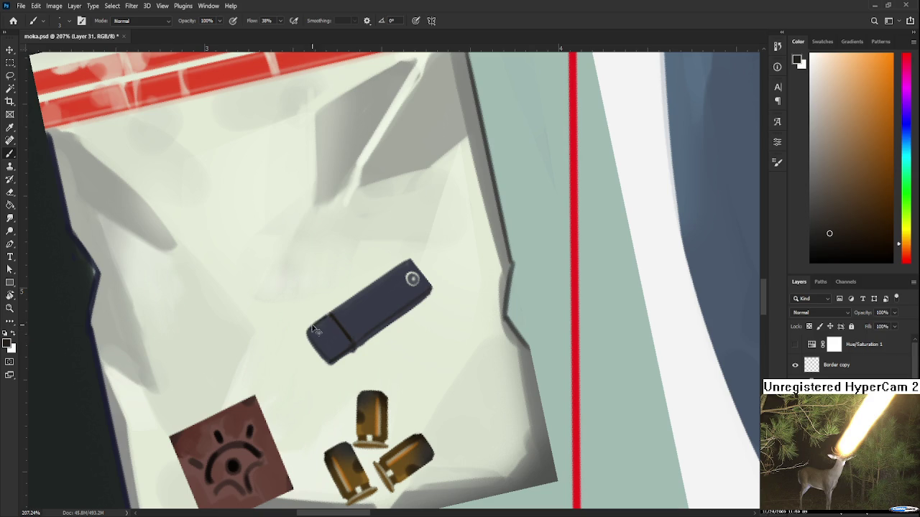
{"action": "left_click", "coordinate": [348, 330], "text": "alt"}
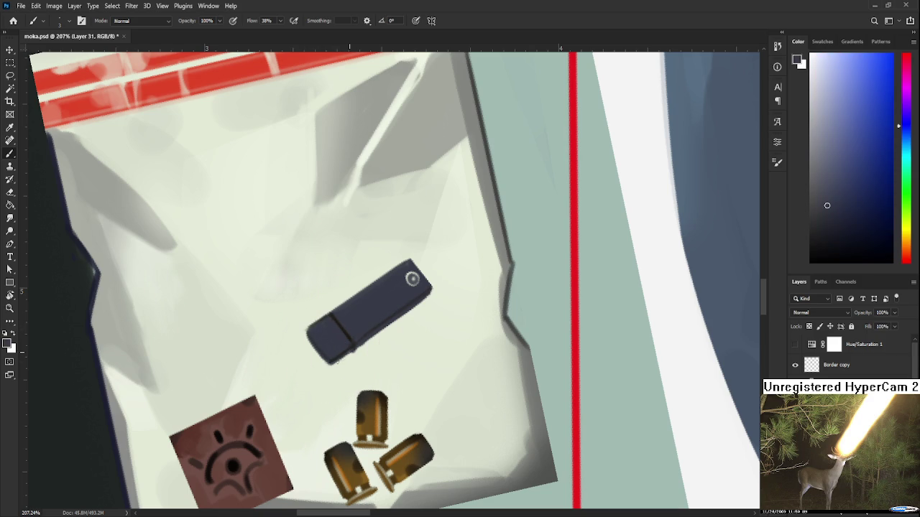
{"action": "left_click", "coordinate": [349, 355]}
{"action": "key", "text": "e"}
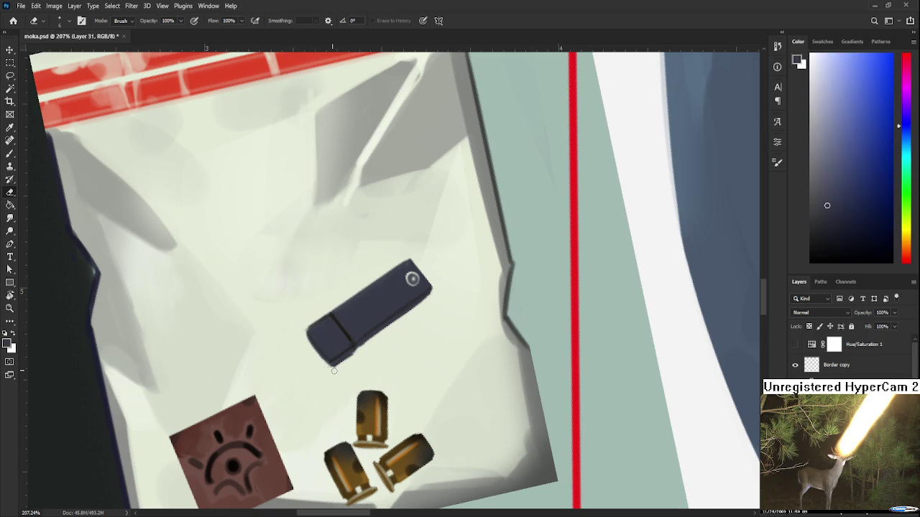
{"action": "left_click_drag", "start_coordinate": [334, 371], "coordinate": [358, 354]}
{"action": "scroll", "coordinate": [417, 332], "scroll_direction": "down", "scroll_amount": 2}
Step: Return to the Brush near the USB stick and sample the bag's light off-white colour
{"action": "scroll", "coordinate": [403, 302], "scroll_direction": "down", "scroll_amount": 3}
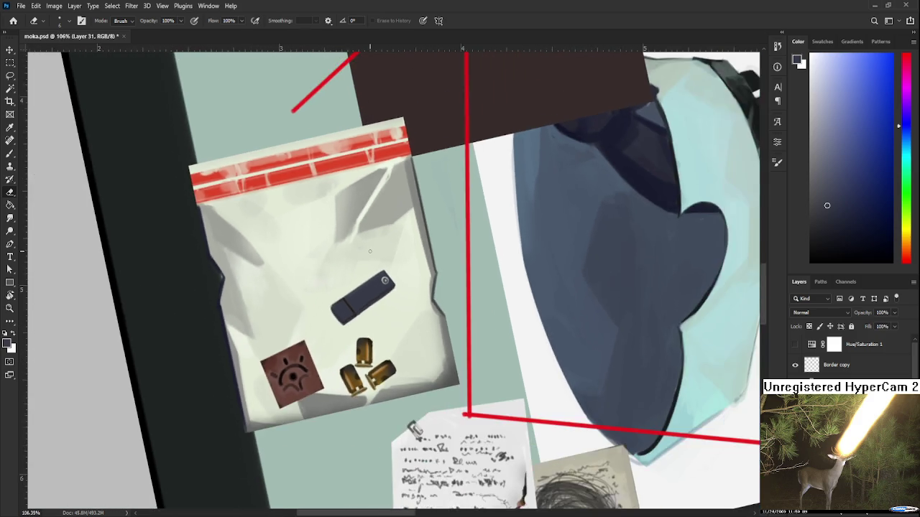
{"action": "scroll", "coordinate": [370, 251], "scroll_direction": "down", "scroll_amount": 2}
{"action": "scroll", "coordinate": [370, 251], "scroll_direction": "down", "scroll_amount": 1}
{"action": "scroll", "coordinate": [371, 251], "scroll_direction": "down", "scroll_amount": 1}
{"action": "scroll", "coordinate": [371, 251], "scroll_direction": "up", "scroll_amount": 2}
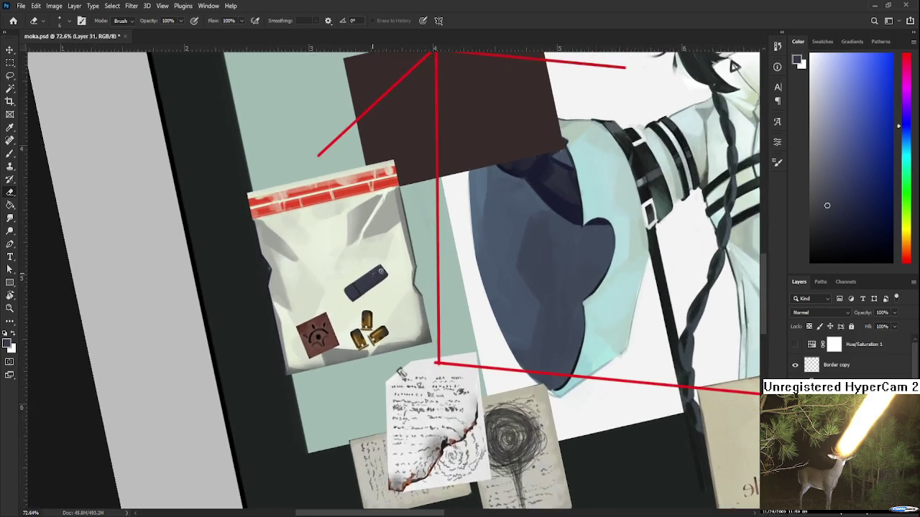
{"action": "scroll", "coordinate": [357, 273], "scroll_direction": "up", "scroll_amount": 2}
{"action": "scroll", "coordinate": [358, 273], "scroll_direction": "up", "scroll_amount": 1}
{"action": "scroll", "coordinate": [357, 273], "scroll_direction": "up", "scroll_amount": 1}
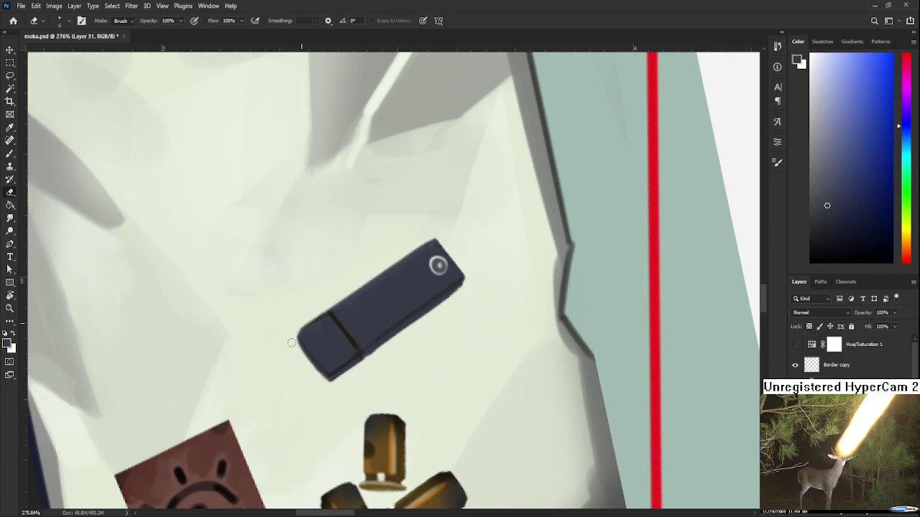
{"action": "scroll", "coordinate": [376, 331], "scroll_direction": "up", "scroll_amount": 1}
{"action": "key", "text": "b"}
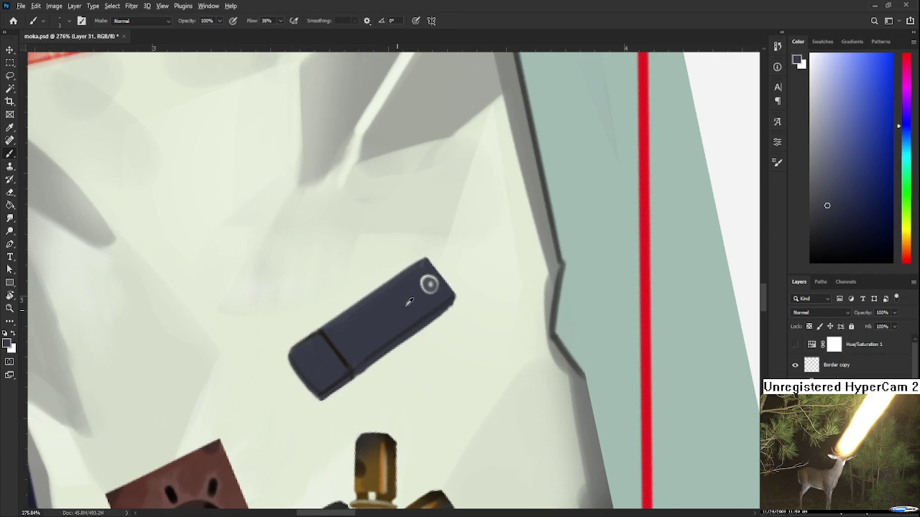
{"action": "left_click", "coordinate": [464, 260], "text": "alt"}
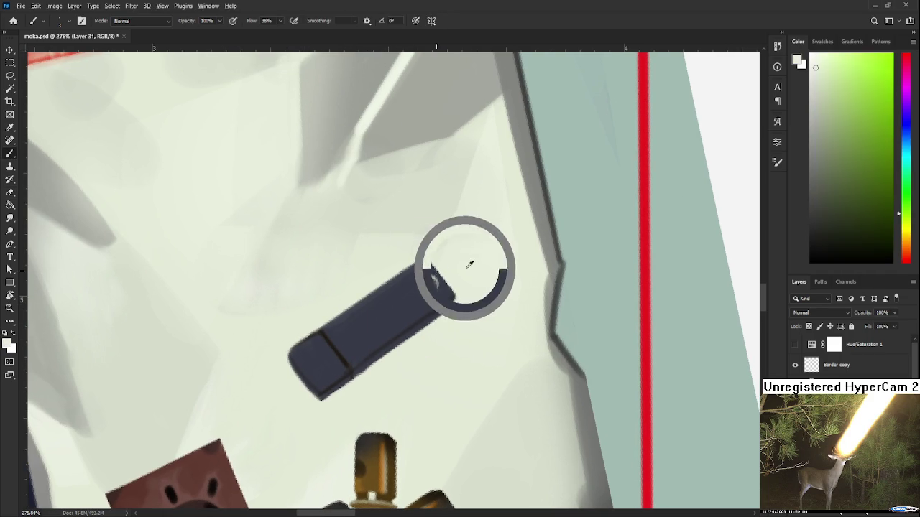
Step: Paint small light dots and a straight highlight line along the USB stick's lower edge
{"action": "left_click_drag", "start_coordinate": [340, 335], "coordinate": [351, 340]}
{"action": "key", "text": "ctrl+z"}
{"action": "left_click", "coordinate": [348, 339]}
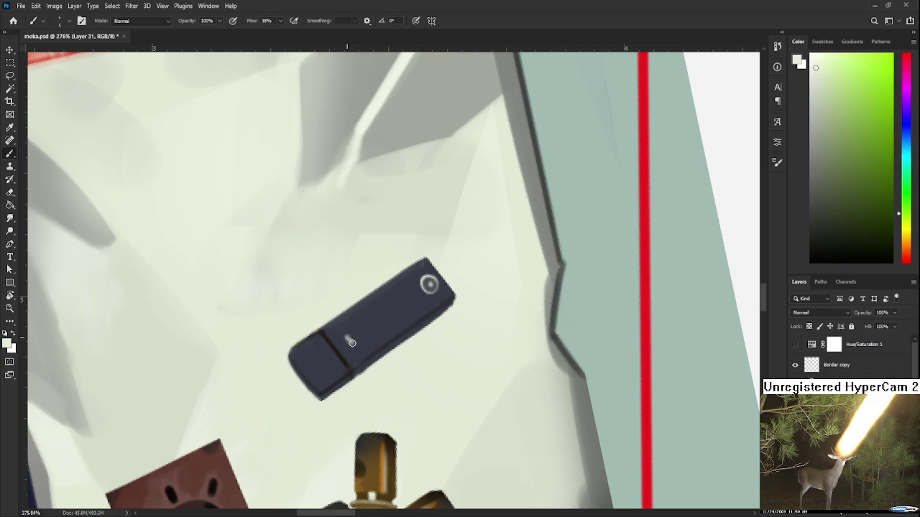
{"action": "key", "text": "ctrl+z"}
{"action": "left_click", "coordinate": [347, 332]}
{"action": "key", "text": "ctrl+z"}
{"action": "mouse_move", "coordinate": [344, 336]}
{"action": "left_mouse_down"}
{"action": "mouse_move", "coordinate": [365, 334]}
{"action": "mouse_move", "coordinate": [381, 350]}
{"action": "mouse_move", "coordinate": [368, 360]}
{"action": "mouse_move", "coordinate": [410, 329]}
{"action": "left_mouse_up"}
{"action": "key", "text": "ctrl+z"}
{"action": "left_click", "coordinate": [414, 300], "text": "alt"}
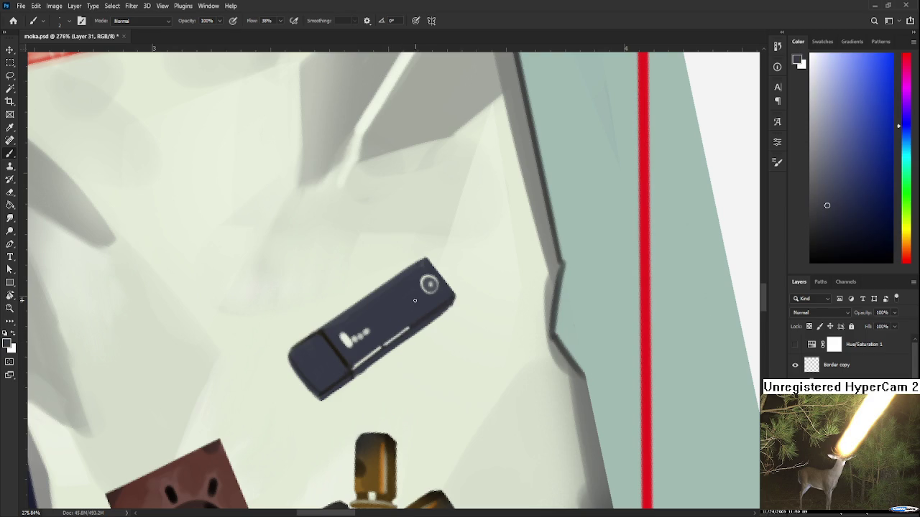
{"action": "scroll", "coordinate": [451, 325], "scroll_direction": "down", "scroll_amount": 2}
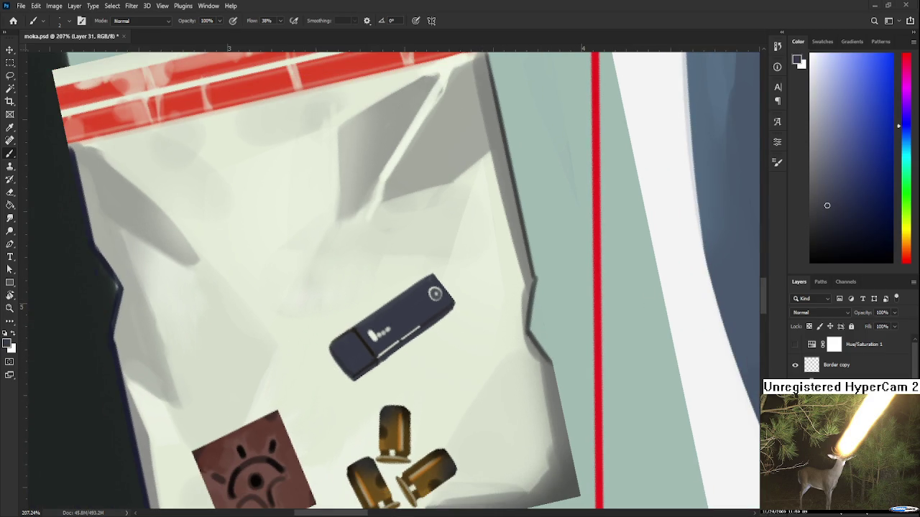
Step: Try a lighter blue-grey highlight on the stick's lower-left end, then undo it
{"action": "left_click", "coordinate": [831, 151]}
{"action": "left_click_drag", "start_coordinate": [360, 349], "coordinate": [352, 369]}
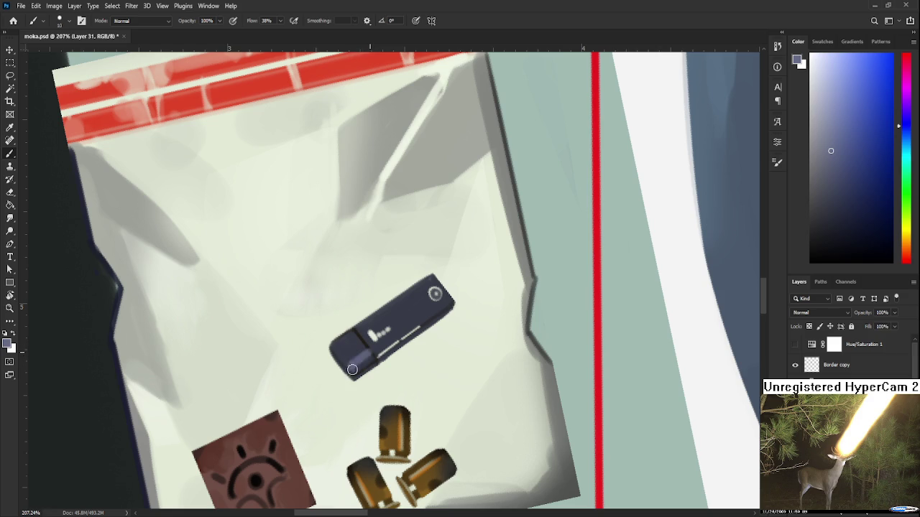
{"action": "key", "text": "ctrl+z"}
{"action": "scroll", "coordinate": [449, 320], "scroll_direction": "up", "scroll_amount": 1}
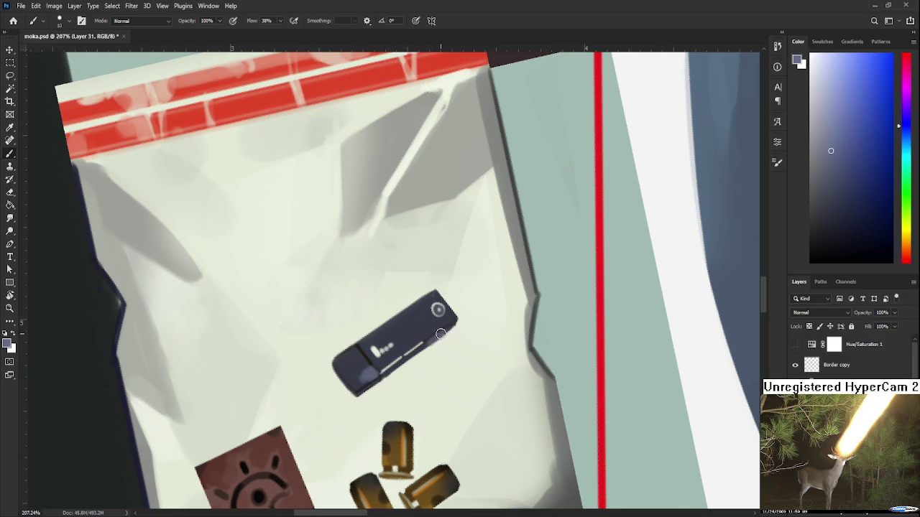
{"action": "scroll", "coordinate": [440, 334], "scroll_direction": "up", "scroll_amount": 2}
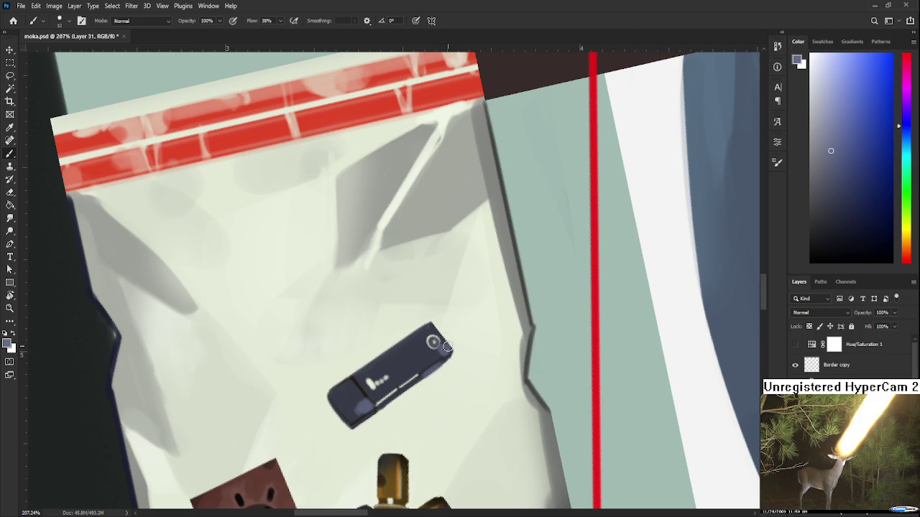
Step: Sample lighter and darker blue tones from the USB stick for rounded shading
{"action": "left_click", "coordinate": [417, 339], "text": "alt"}
{"action": "left_click", "coordinate": [426, 330], "text": "alt"}
{"action": "left_click", "coordinate": [382, 364], "text": "alt"}
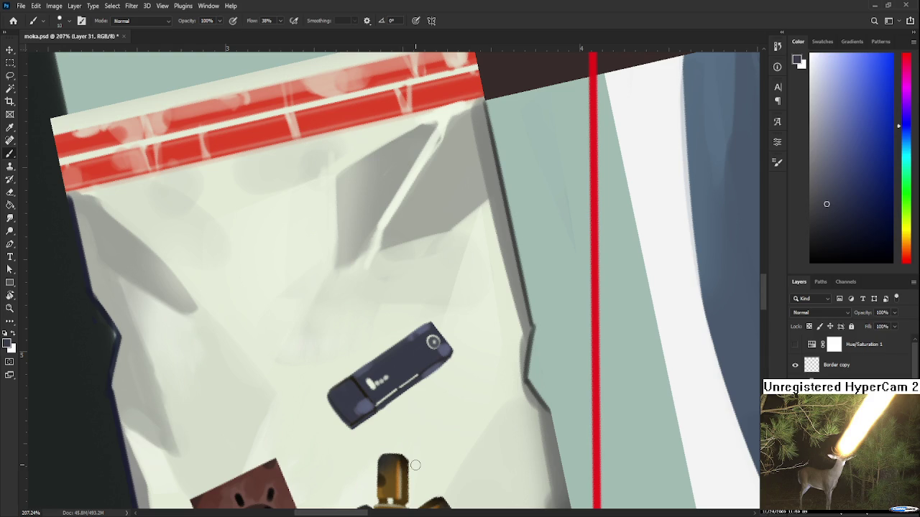
{"action": "left_click", "coordinate": [357, 391], "text": "alt"}
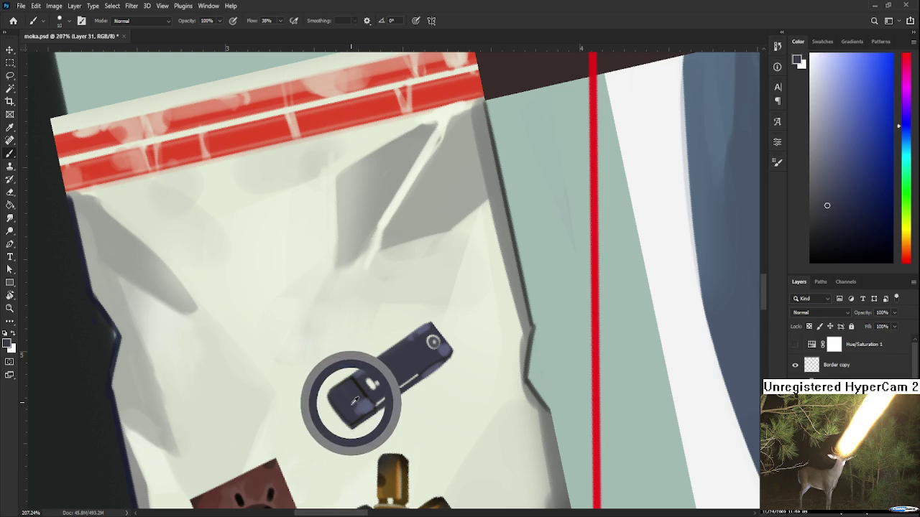
{"action": "left_click", "coordinate": [363, 402], "text": "alt"}
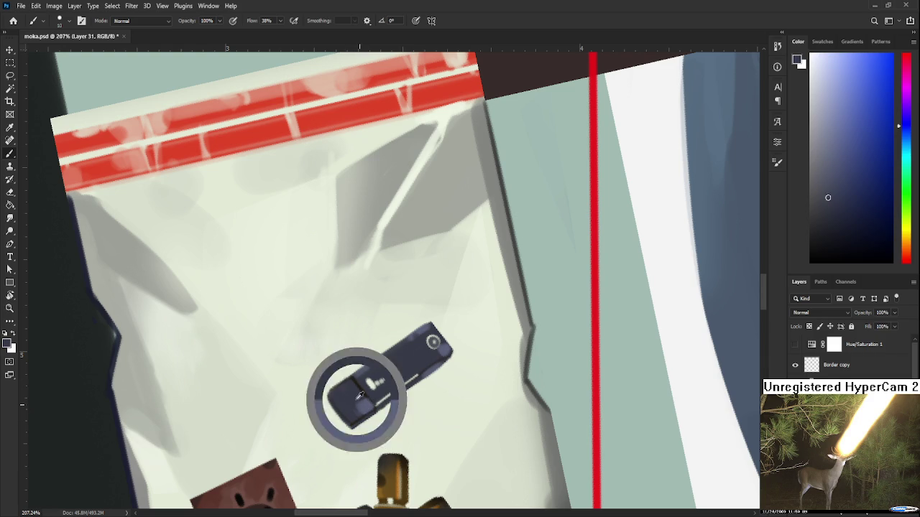
{"action": "left_click", "coordinate": [359, 404], "text": "alt"}
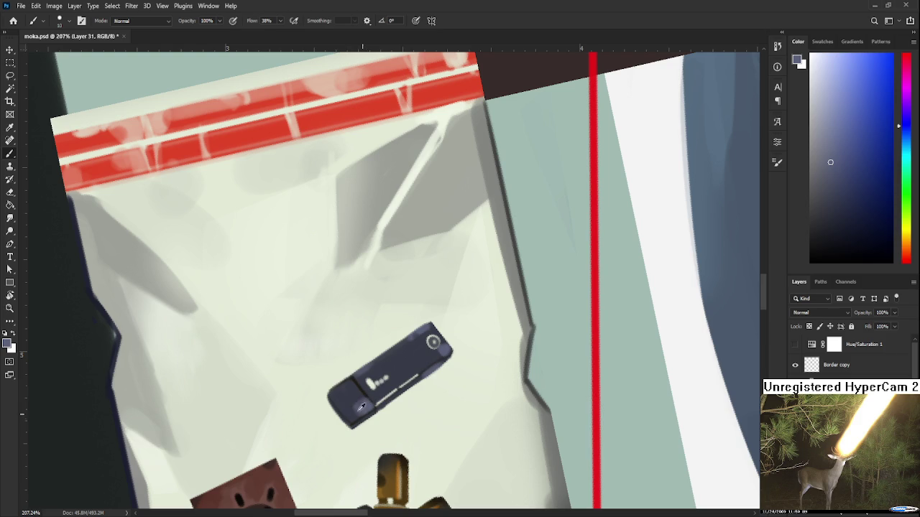
{"action": "left_click", "coordinate": [360, 403], "text": "alt"}
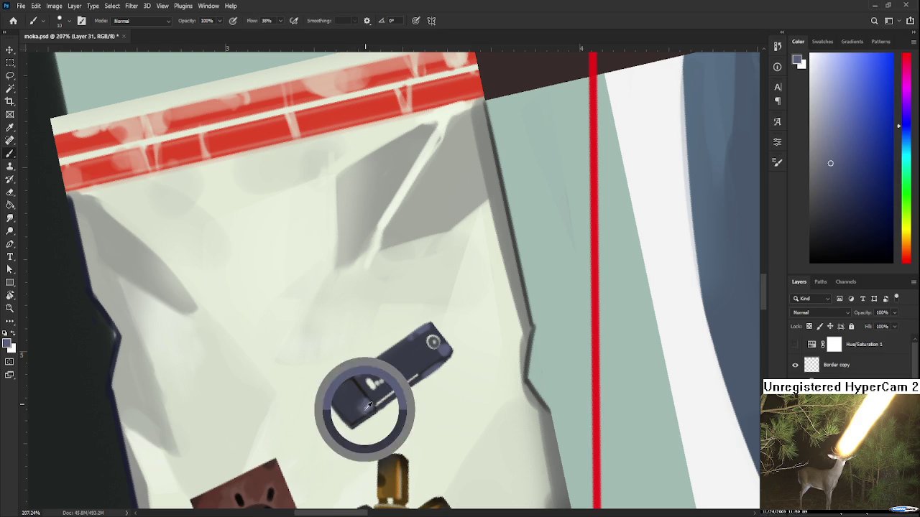
{"action": "left_click", "coordinate": [368, 400], "text": "alt"}
{"action": "left_click", "coordinate": [363, 402], "text": "alt"}
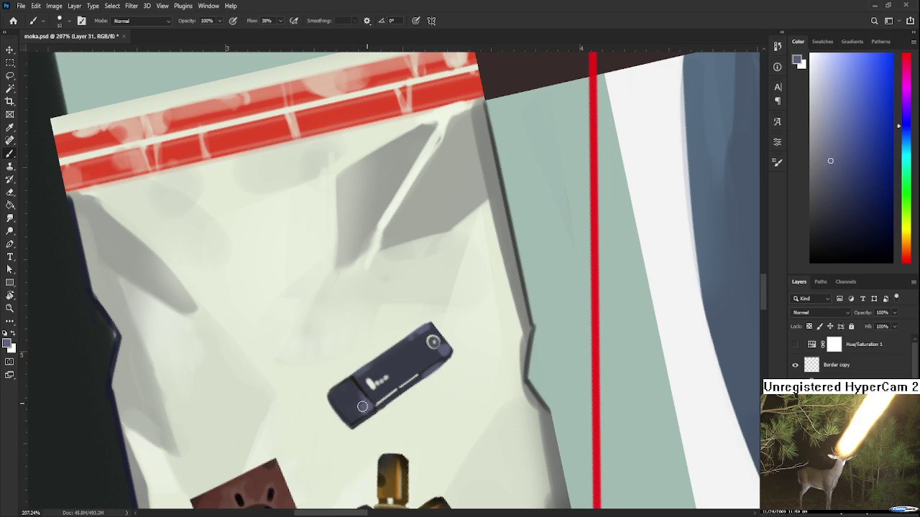
{"action": "left_click", "coordinate": [368, 403], "text": "alt"}
{"action": "left_click", "coordinate": [356, 407], "text": "alt"}
{"action": "scroll", "coordinate": [354, 411], "scroll_direction": "down", "scroll_amount": 2}
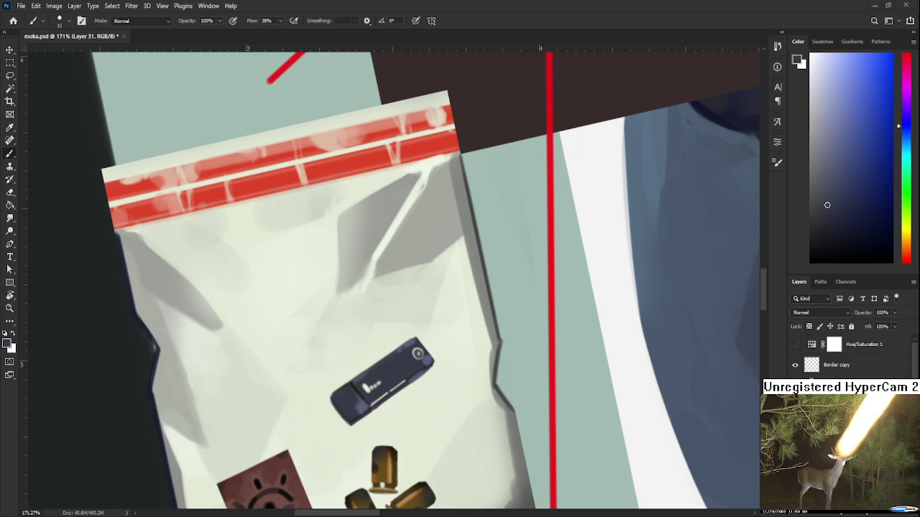
Step: Reframe the view on the evidence bag and sample dark navy tones from the USB stick
{"action": "left_click_drag", "start_coordinate": [480, 393], "coordinate": [424, 401]}
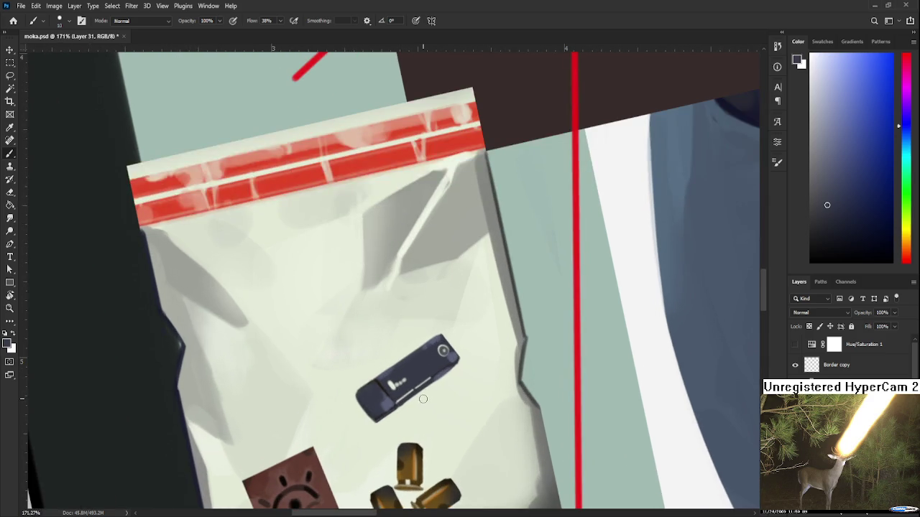
{"action": "left_click", "coordinate": [389, 388], "text": "alt"}
{"action": "left_click", "coordinate": [378, 410], "text": "alt"}
{"action": "left_click", "coordinate": [387, 402], "text": "alt"}
{"action": "left_click", "coordinate": [374, 387], "text": "alt"}
{"action": "left_click", "coordinate": [375, 385], "text": "alt"}
{"action": "left_click", "coordinate": [375, 386], "text": "alt"}
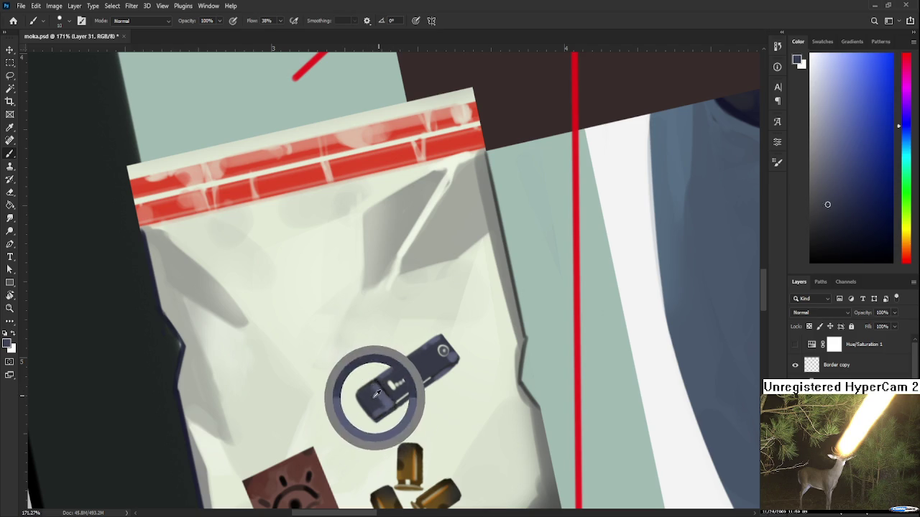
{"action": "left_click", "coordinate": [378, 391], "text": "alt"}
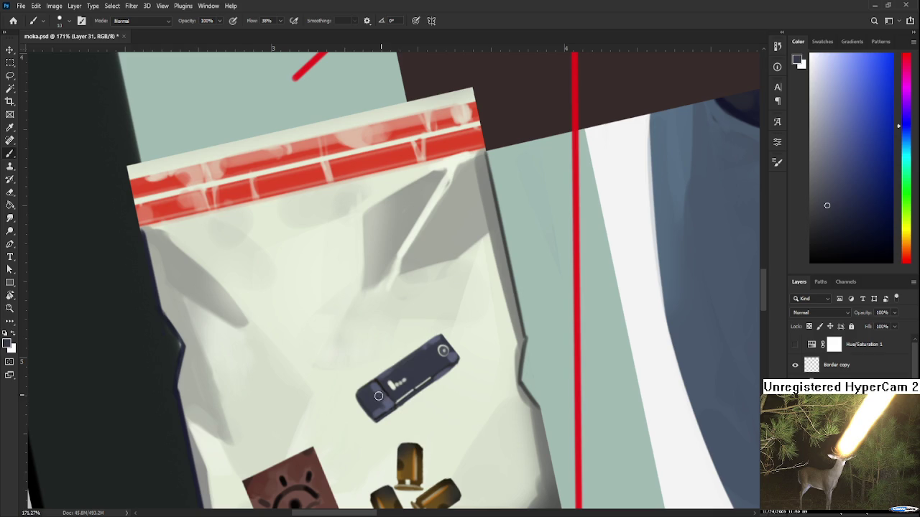
{"action": "left_click", "coordinate": [380, 395], "text": "alt"}
{"action": "left_click", "coordinate": [381, 394], "text": "alt"}
{"action": "left_click", "coordinate": [378, 393], "text": "alt"}
{"action": "left_click", "coordinate": [387, 392], "text": "alt"}
{"action": "left_click", "coordinate": [379, 400], "text": "alt"}
{"action": "left_click", "coordinate": [383, 399], "text": "alt"}
Step: Sample more stick colours and paint a light highlight along the USB stick
{"action": "scroll", "coordinate": [466, 361], "scroll_direction": "down", "scroll_amount": 2}
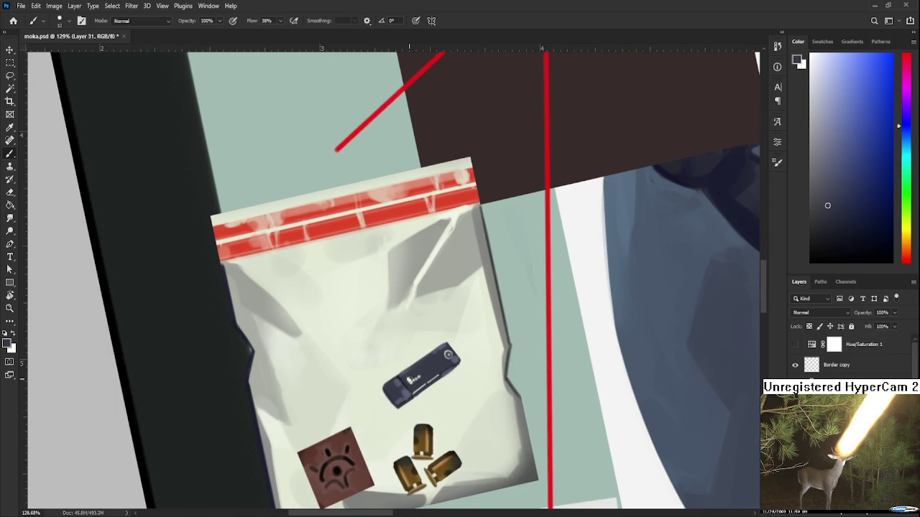
{"action": "scroll", "coordinate": [406, 381], "scroll_direction": "up", "scroll_amount": 2}
{"action": "scroll", "coordinate": [404, 380], "scroll_direction": "down", "scroll_amount": 1}
{"action": "scroll", "coordinate": [404, 380], "scroll_direction": "down", "scroll_amount": 1}
{"action": "scroll", "coordinate": [407, 384], "scroll_direction": "up", "scroll_amount": 2}
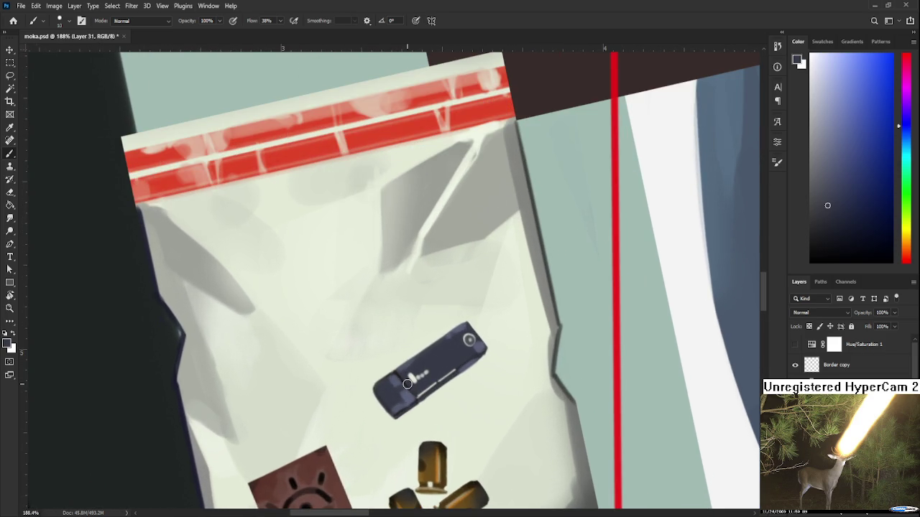
{"action": "scroll", "coordinate": [407, 383], "scroll_direction": "down", "scroll_amount": 1}
{"action": "scroll", "coordinate": [413, 401], "scroll_direction": "up", "scroll_amount": 1}
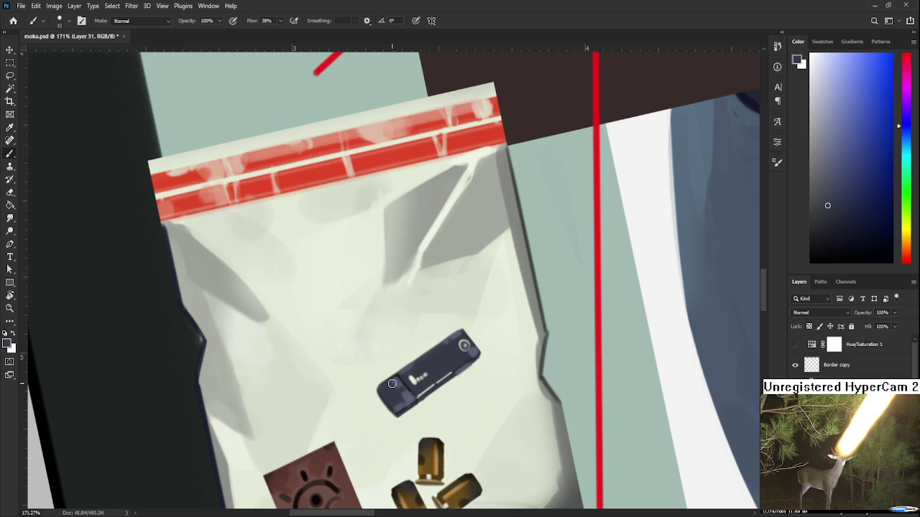
{"action": "left_click", "coordinate": [394, 387], "text": "alt"}
{"action": "left_click", "coordinate": [397, 380], "text": "alt"}
{"action": "left_click", "coordinate": [395, 392], "text": "alt"}
{"action": "left_click", "coordinate": [421, 366], "text": "alt"}
{"action": "left_click", "coordinate": [434, 365], "text": "alt"}
{"action": "left_click", "coordinate": [473, 353], "text": "alt"}
{"action": "left_click_drag", "start_coordinate": [441, 371], "coordinate": [463, 357]}
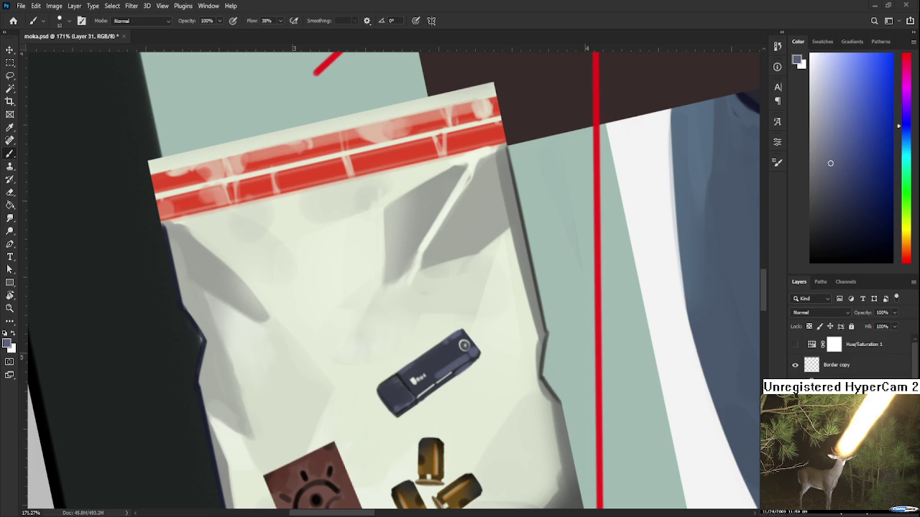
Step: Resample the stick's darker navy and zoom out to inspect the evidence bag
{"action": "scroll", "coordinate": [478, 385], "scroll_direction": "down", "scroll_amount": 2}
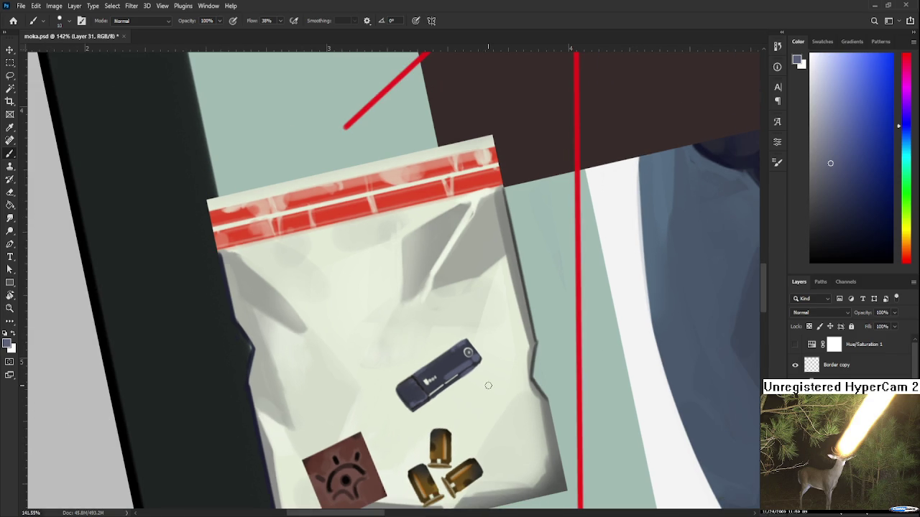
{"action": "left_click", "coordinate": [447, 368], "text": "alt"}
{"action": "left_click", "coordinate": [452, 364], "text": "alt"}
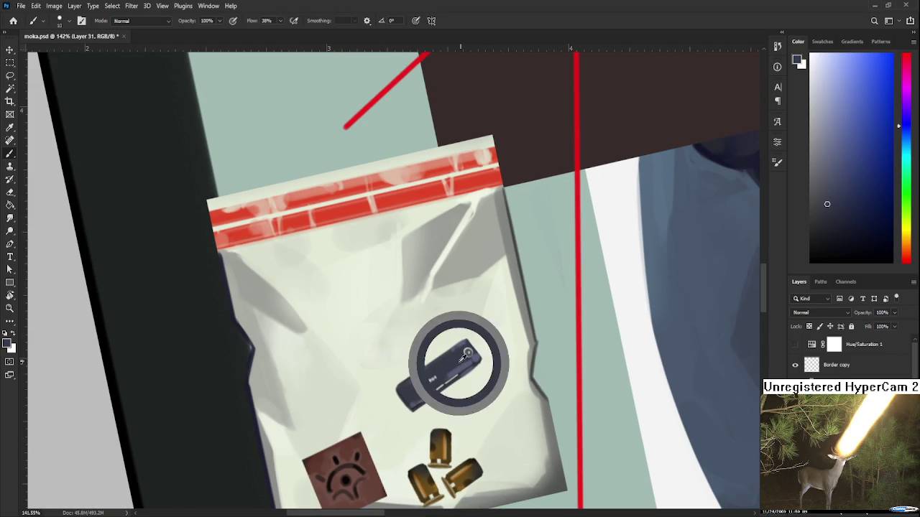
{"action": "left_click", "coordinate": [463, 363], "text": "alt"}
{"action": "left_click", "coordinate": [461, 361], "text": "alt"}
{"action": "left_click", "coordinate": [464, 362], "text": "alt"}
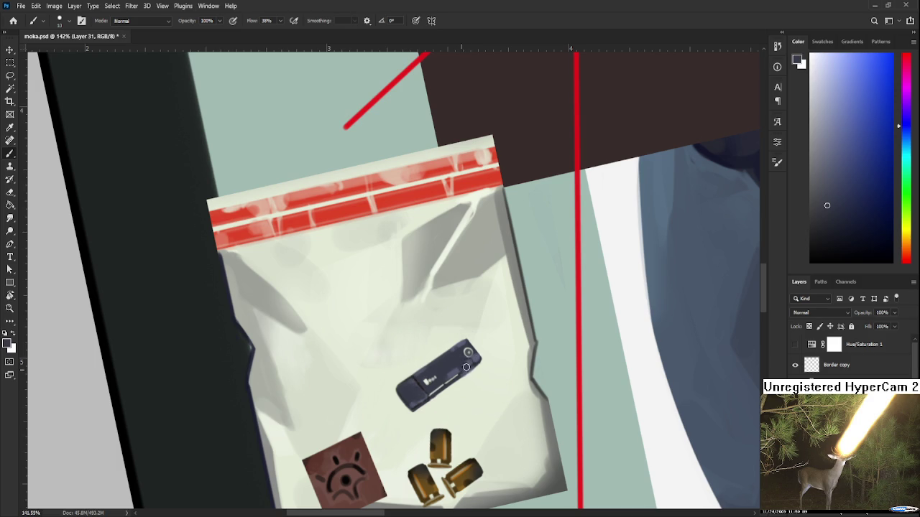
{"action": "scroll", "coordinate": [499, 384], "scroll_direction": "down", "scroll_amount": 2}
{"action": "scroll", "coordinate": [510, 392], "scroll_direction": "down", "scroll_amount": 2}
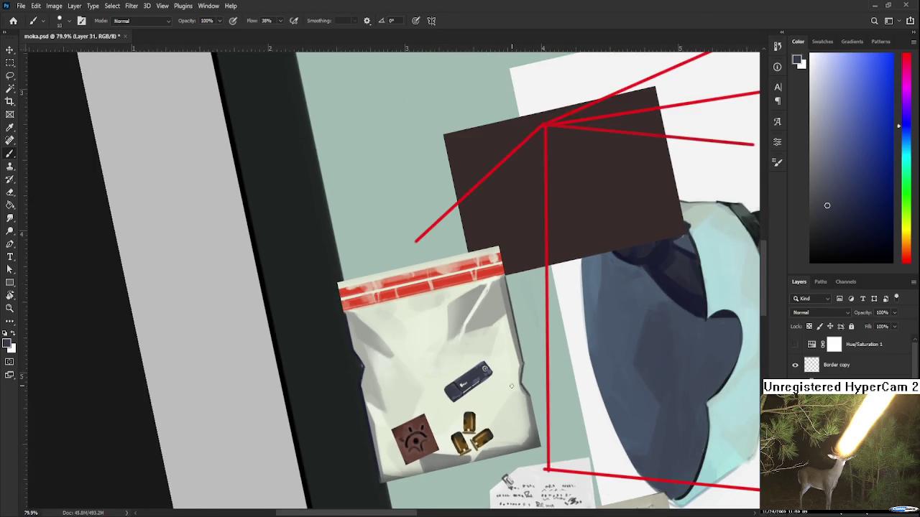
{"action": "scroll", "coordinate": [489, 395], "scroll_direction": "down", "scroll_amount": 2}
{"action": "scroll", "coordinate": [456, 403], "scroll_direction": "down", "scroll_amount": 2}
{"action": "scroll", "coordinate": [455, 402], "scroll_direction": "down", "scroll_amount": 1}
{"action": "scroll", "coordinate": [467, 397], "scroll_direction": "up", "scroll_amount": 2}
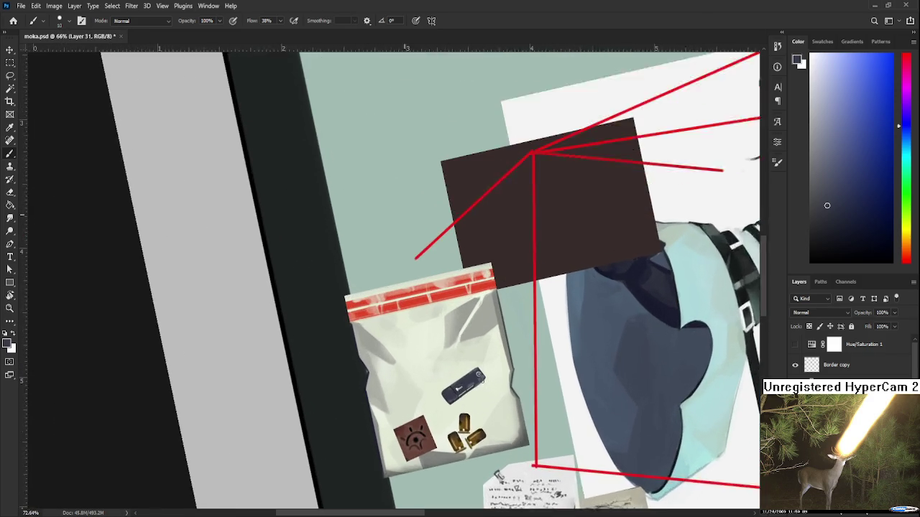
{"action": "scroll", "coordinate": [477, 392], "scroll_direction": "up", "scroll_amount": 2}
Step: Lasso the USB stick, rotate it to about -5.39° and scale it to roughly 103.87%
{"action": "key", "text": "l"}
{"action": "mouse_move", "coordinate": [474, 397]}
{"action": "left_mouse_down"}
{"action": "mouse_move", "coordinate": [499, 354]}
{"action": "mouse_move", "coordinate": [476, 398]}
{"action": "left_mouse_up"}
{"action": "key", "text": "ctrl+t"}
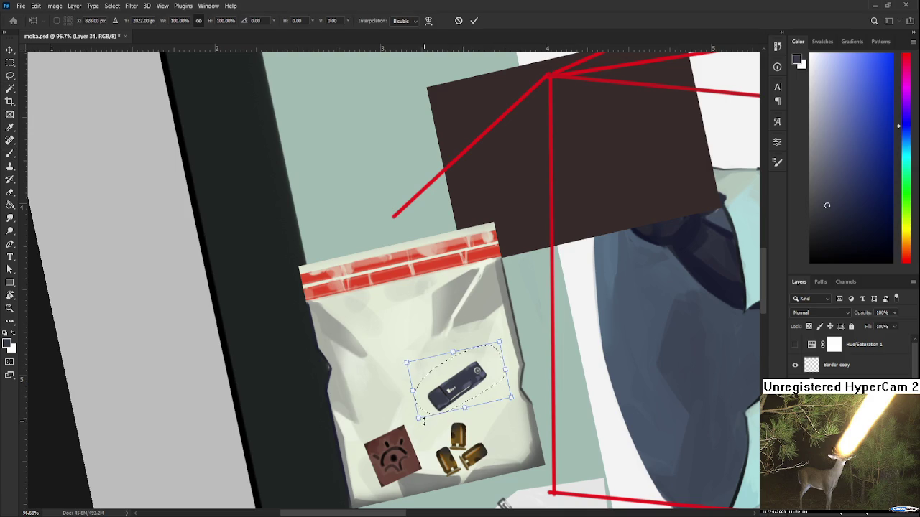
{"action": "mouse_move", "coordinate": [426, 425]}
{"action": "left_mouse_down"}
{"action": "mouse_move", "coordinate": [505, 370]}
{"action": "mouse_move", "coordinate": [503, 388]}
{"action": "left_mouse_up"}
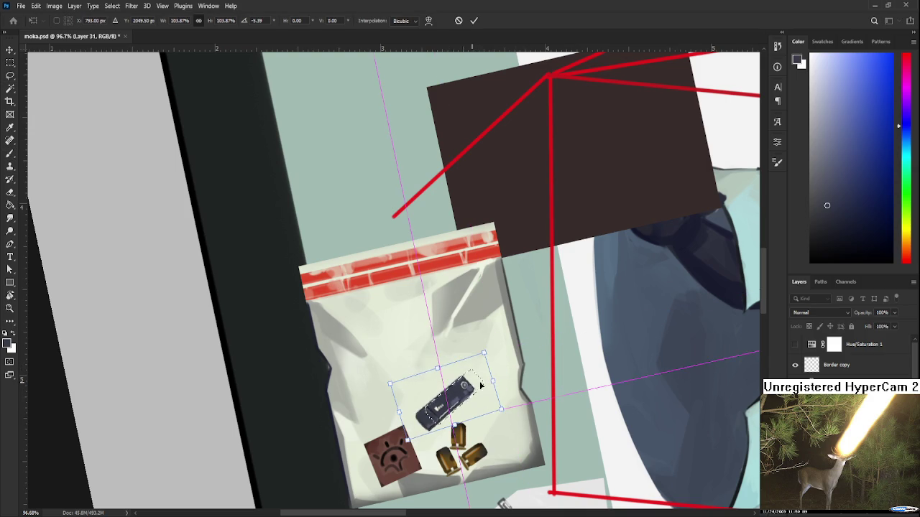
{"action": "key", "text": "Return"}
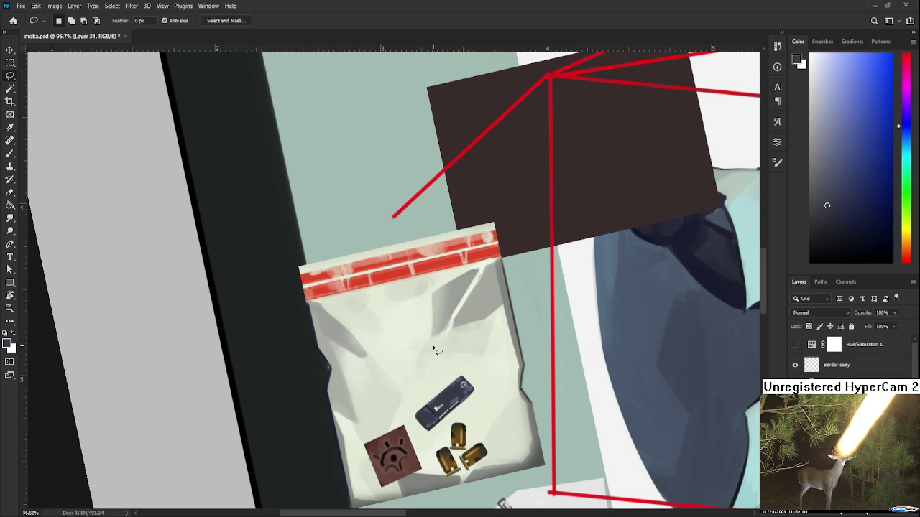
{"action": "scroll", "coordinate": [432, 344], "scroll_direction": "down", "scroll_amount": 3}
{"action": "scroll", "coordinate": [434, 361], "scroll_direction": "down", "scroll_amount": 2}
{"action": "scroll", "coordinate": [434, 360], "scroll_direction": "down", "scroll_amount": 1}
{"action": "scroll", "coordinate": [434, 360], "scroll_direction": "up", "scroll_amount": 1}
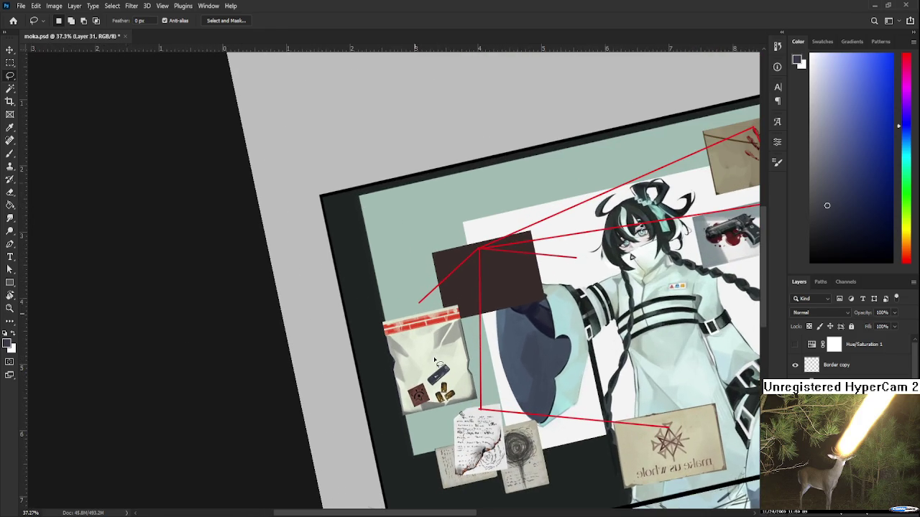
{"action": "scroll", "coordinate": [434, 360], "scroll_direction": "down", "scroll_amount": 2}
{"action": "scroll", "coordinate": [434, 360], "scroll_direction": "down", "scroll_amount": 2}
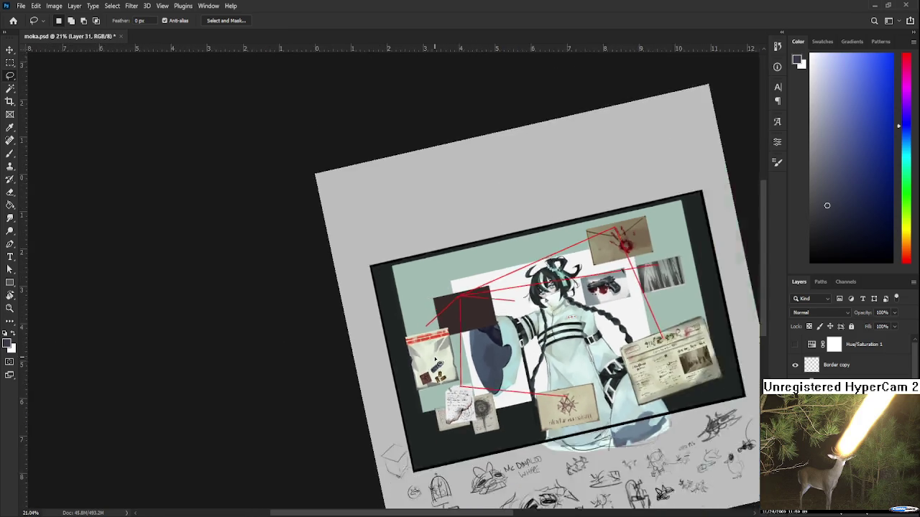
{"action": "key", "text": "r"}
{"action": "mouse_move", "coordinate": [433, 360]}
{"action": "left_mouse_down"}
{"action": "mouse_move", "coordinate": [340, 406]}
{"action": "mouse_move", "coordinate": [409, 352]}
{"action": "left_mouse_up"}
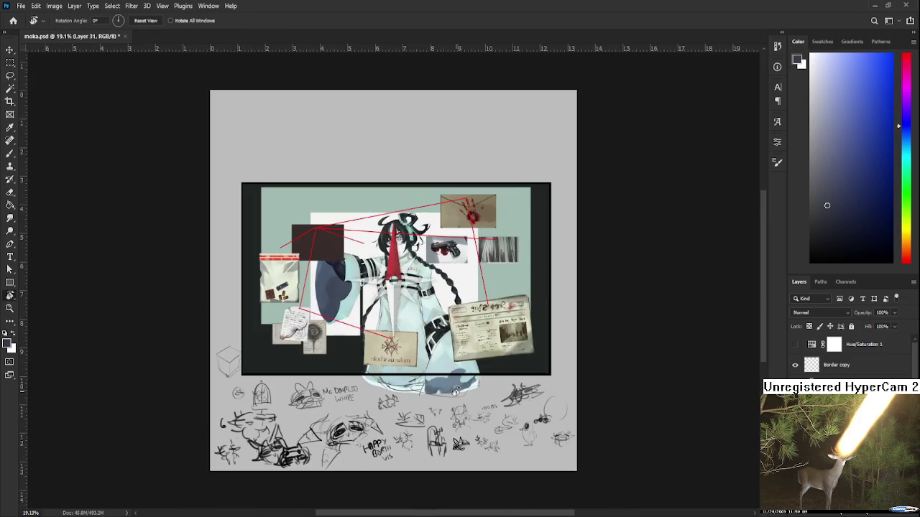
{"action": "scroll", "coordinate": [293, 280], "scroll_direction": "up", "scroll_amount": 1}
{"action": "scroll", "coordinate": [291, 282], "scroll_direction": "up", "scroll_amount": 1}
{"action": "scroll", "coordinate": [277, 286], "scroll_direction": "up", "scroll_amount": 2}
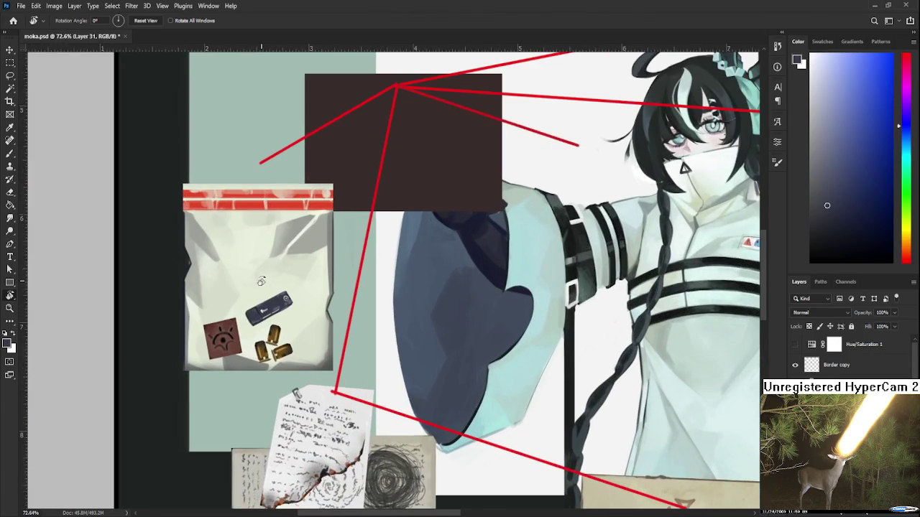
{"action": "scroll", "coordinate": [262, 289], "scroll_direction": "up", "scroll_amount": 1}
{"action": "left_click_drag", "start_coordinate": [263, 288], "coordinate": [360, 390]}
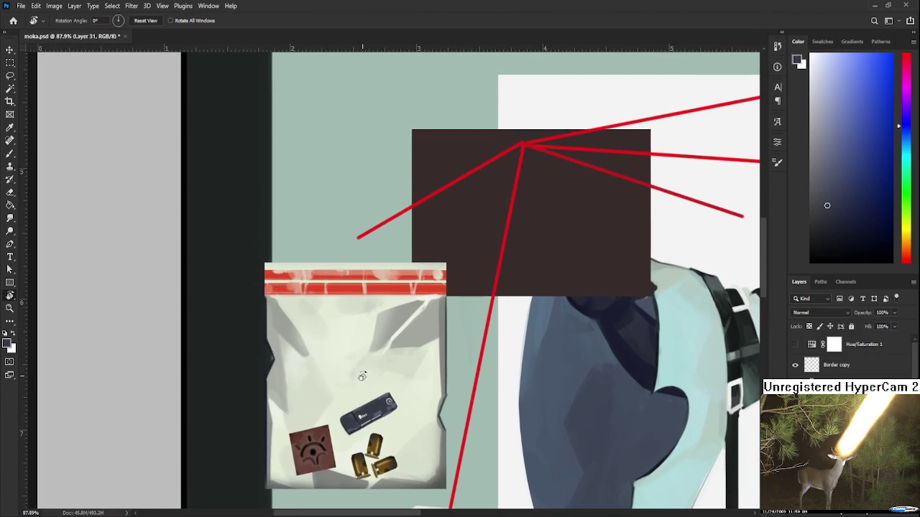
{"action": "scroll", "coordinate": [363, 383], "scroll_direction": "down", "scroll_amount": 1}
{"action": "scroll", "coordinate": [363, 383], "scroll_direction": "down", "scroll_amount": 1}
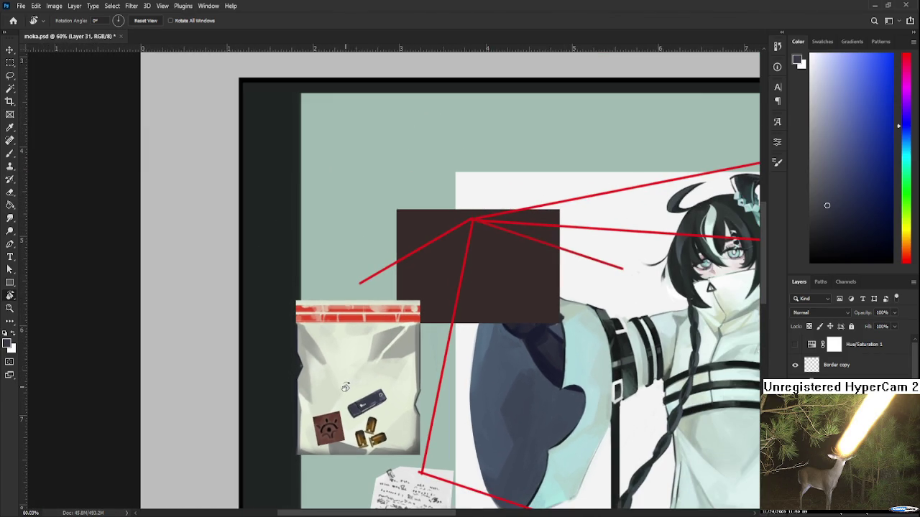
{"action": "scroll", "coordinate": [336, 376], "scroll_direction": "down", "scroll_amount": 1}
{"action": "scroll", "coordinate": [336, 376], "scroll_direction": "down", "scroll_amount": 1}
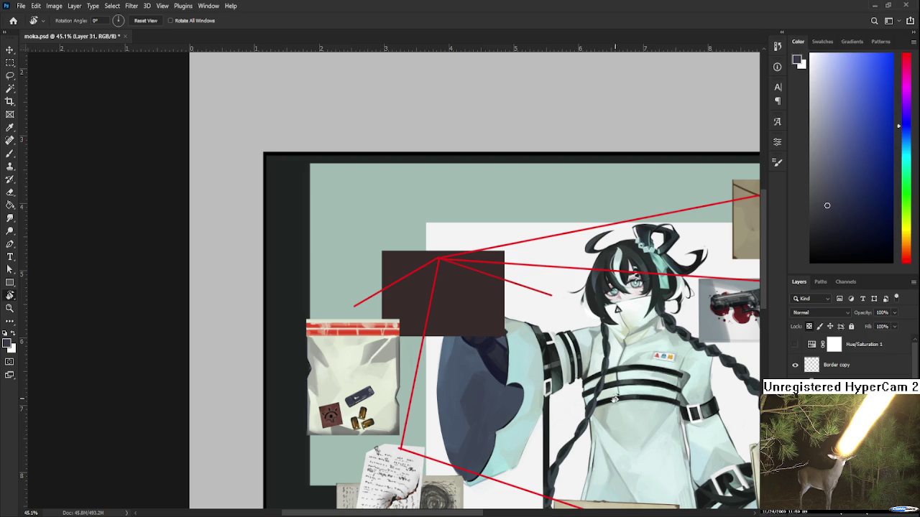
Step: Zoom in and pan slightly right to frame the evidence bag for work on Layer 34
{"action": "scroll", "coordinate": [441, 367], "scroll_direction": "down", "scroll_amount": 1}
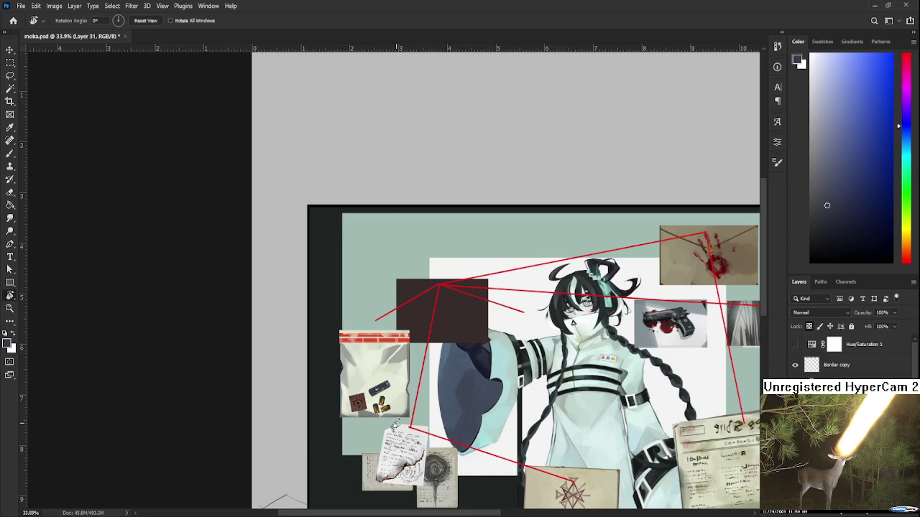
{"action": "scroll", "coordinate": [405, 381], "scroll_direction": "up", "scroll_amount": 3}
{"action": "scroll", "coordinate": [408, 383], "scroll_direction": "up", "scroll_amount": 1}
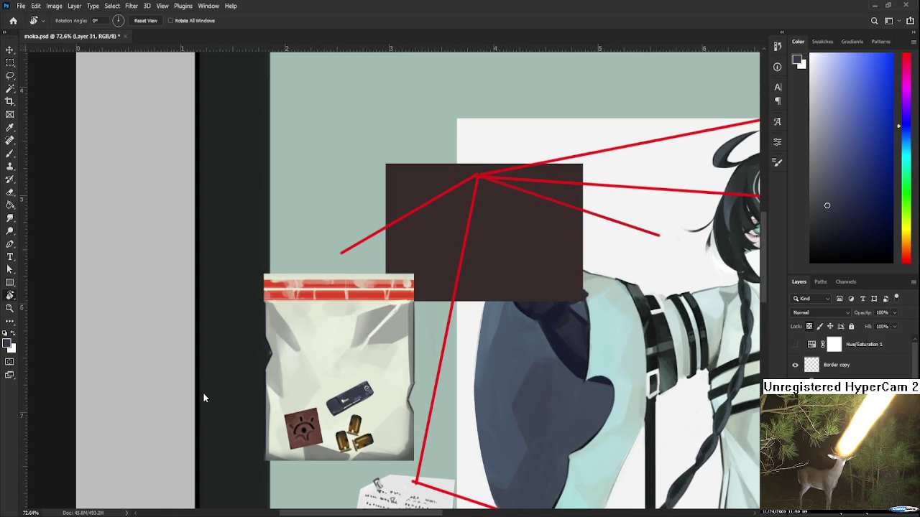
{"action": "scroll", "coordinate": [351, 414], "scroll_direction": "down", "scroll_amount": 1}
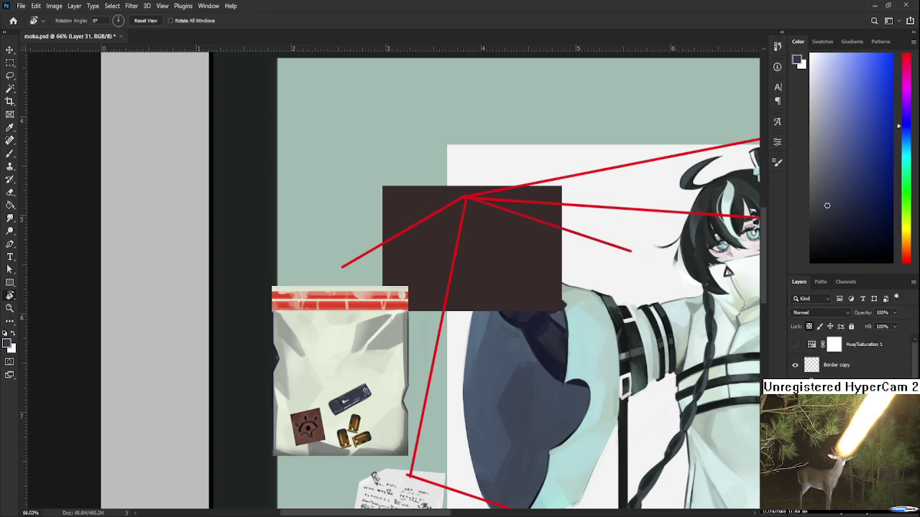
{"action": "left_click_drag", "start_coordinate": [502, 288], "coordinate": [538, 285]}
{"action": "scroll", "coordinate": [379, 366], "scroll_direction": "up", "scroll_amount": 1}
{"action": "scroll", "coordinate": [379, 366], "scroll_direction": "down", "scroll_amount": 1}
Step: Dab soft near-white glare over the bag with a 250-px brush, then return to 25 px
{"action": "key", "text": "b"}
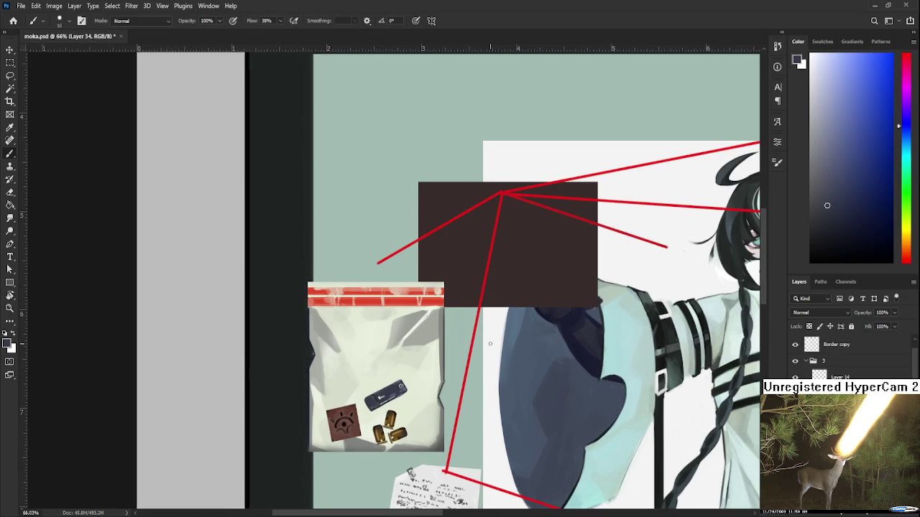
{"action": "scroll", "coordinate": [453, 448], "scroll_direction": "down", "scroll_amount": 2}
{"action": "left_click", "coordinate": [441, 393], "text": "alt"}
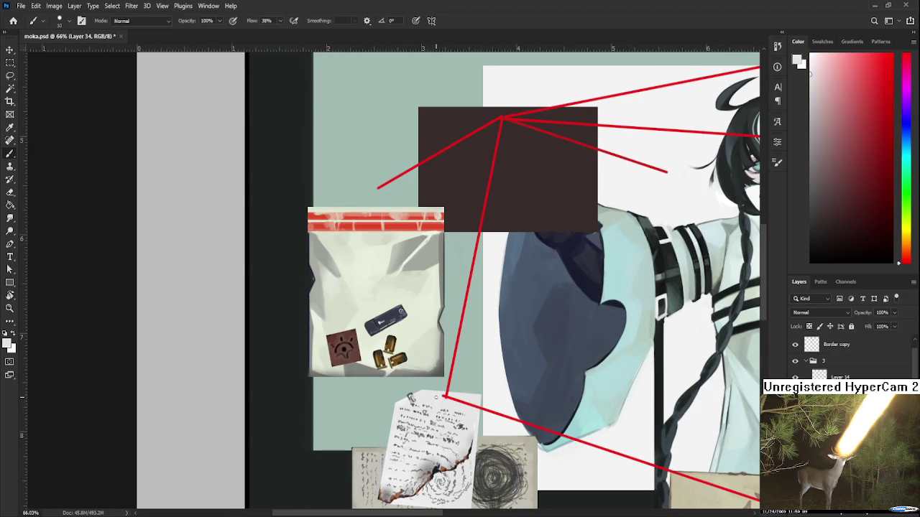
{"action": "left_click_drag", "start_coordinate": [483, 329], "coordinate": [465, 360]}
{"action": "key", "text": "bracketright"}
{"action": "left_click", "coordinate": [329, 309]}
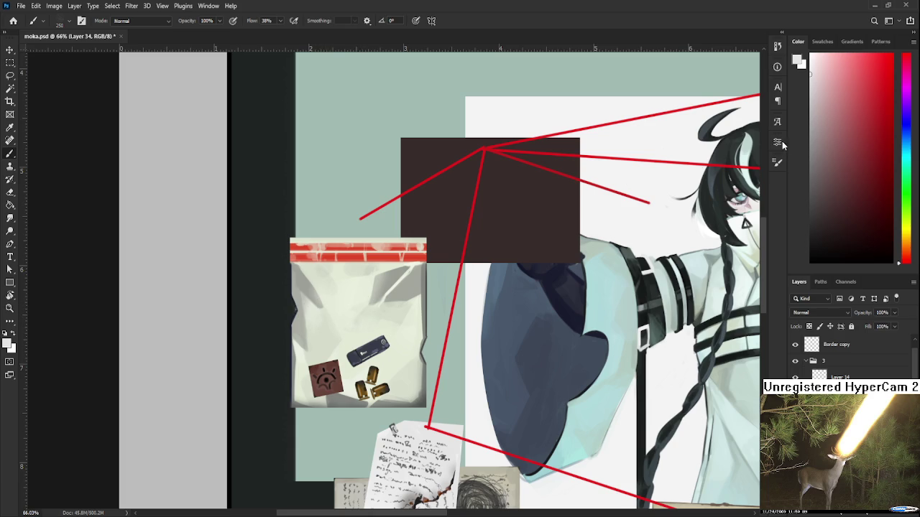
{"action": "key", "text": "bracketleft"}
{"action": "key", "text": "bracketleft"}
{"action": "key", "text": "bracketleft"}
{"action": "left_click_drag", "start_coordinate": [432, 296], "coordinate": [459, 295]}
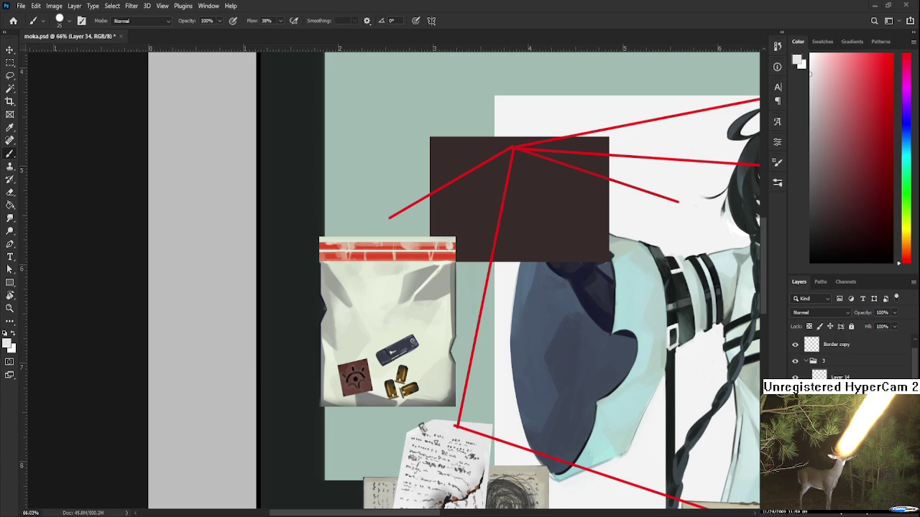
{"action": "scroll", "coordinate": [439, 351], "scroll_direction": "up", "scroll_amount": 1}
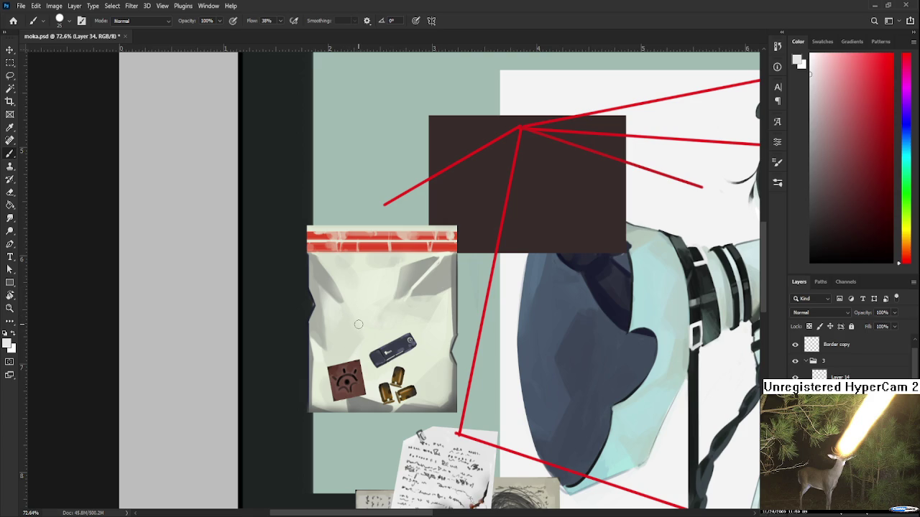
Step: Draw a rectangle inside the bag and fill it black for the photo
{"action": "key", "text": "m"}
{"action": "left_click_drag", "start_coordinate": [372, 329], "coordinate": [426, 361]}
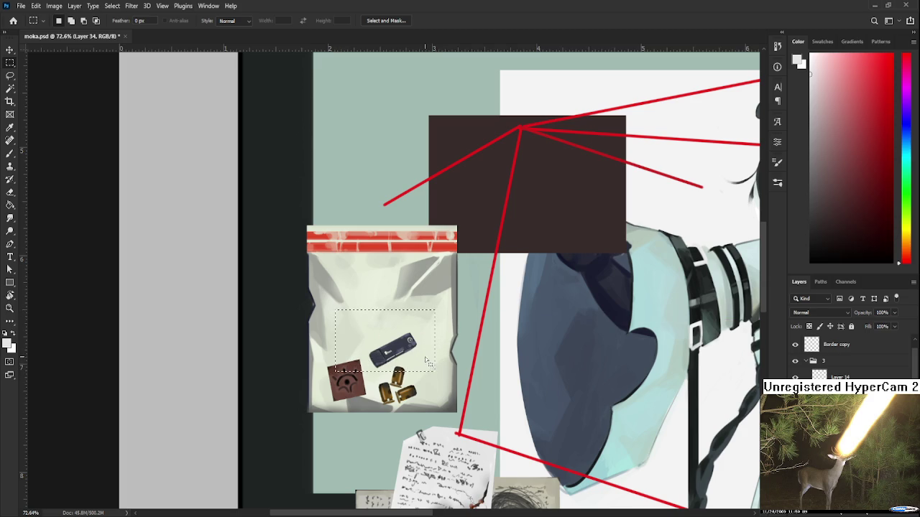
{"action": "key", "text": "g"}
{"action": "left_click", "coordinate": [819, 188]}
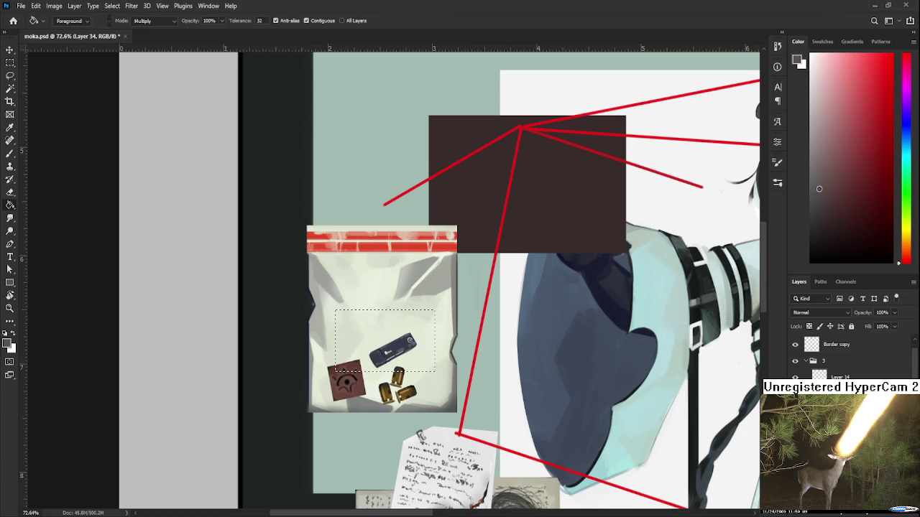
{"action": "left_click", "coordinate": [423, 352]}
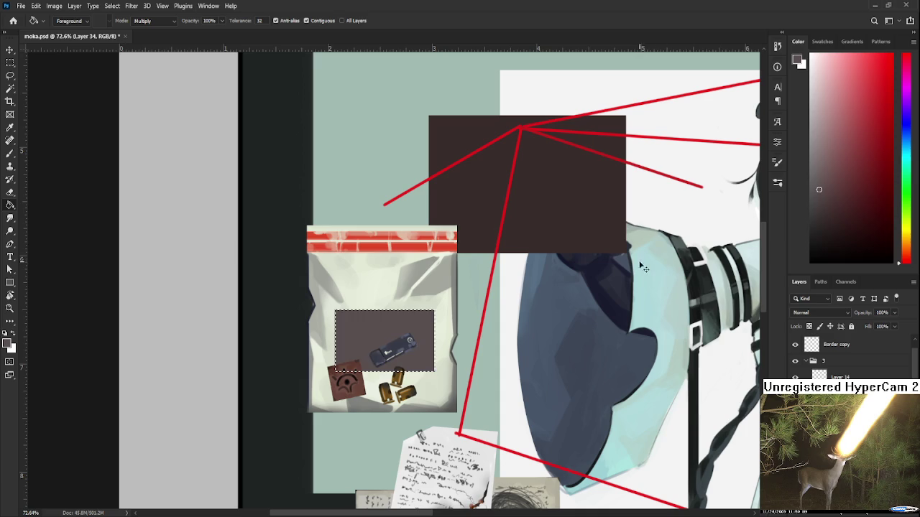
{"action": "key", "text": "ctrl+z"}
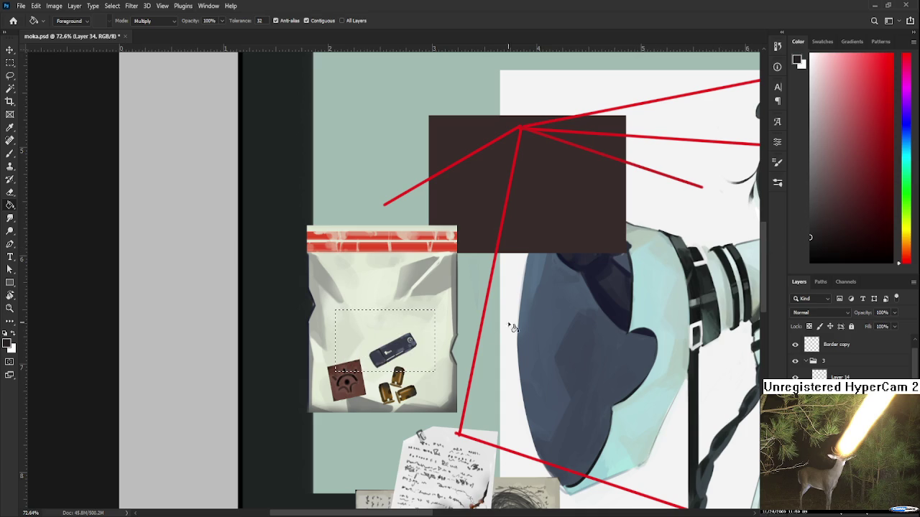
{"action": "key", "text": "alt+BackSpace"}
Step: Reselect the photo rectangle and sample near-white from the bag for its border
{"action": "key", "text": "l"}
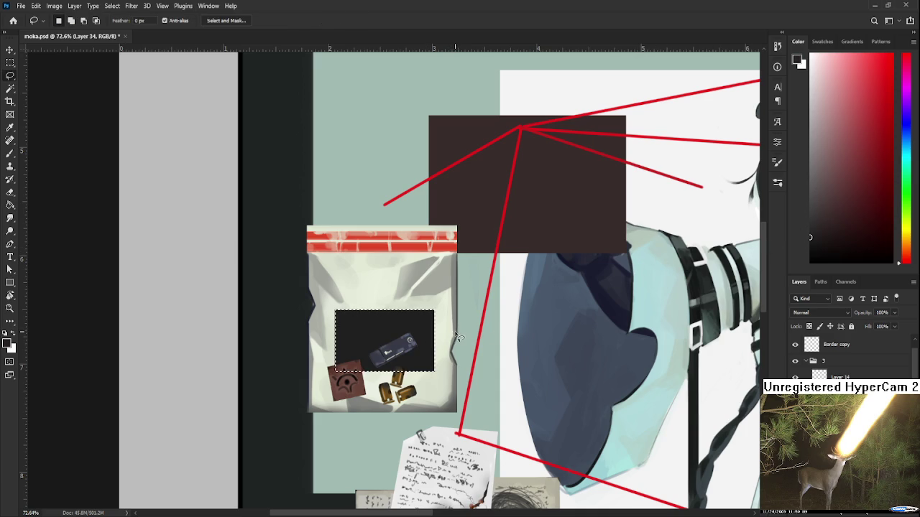
{"action": "key", "text": "b"}
{"action": "left_click", "coordinate": [442, 335], "text": "alt"}
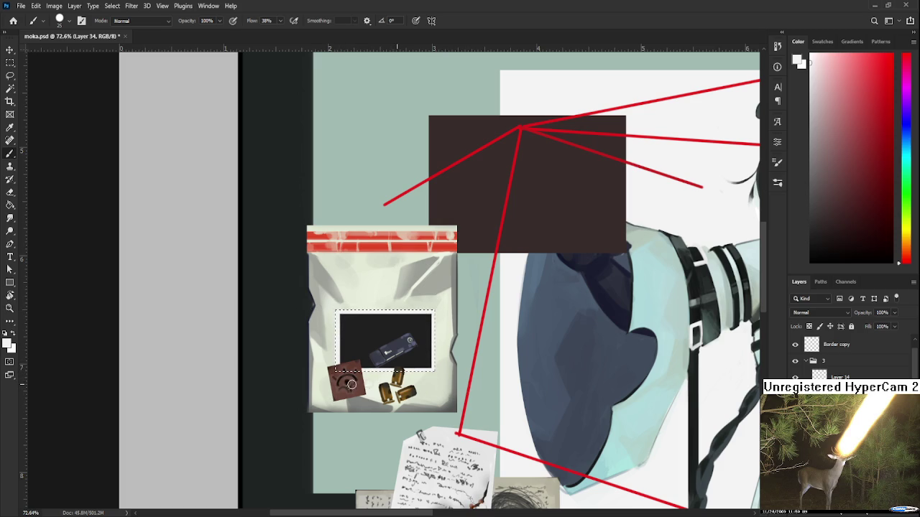
{"action": "key", "text": "l"}
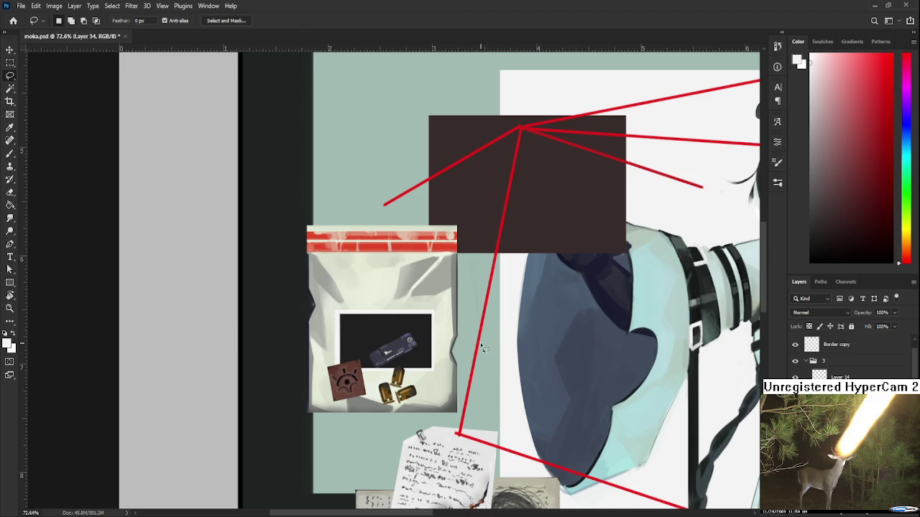
{"action": "key", "text": "ctrl+shift+d"}
{"action": "key", "text": "b"}
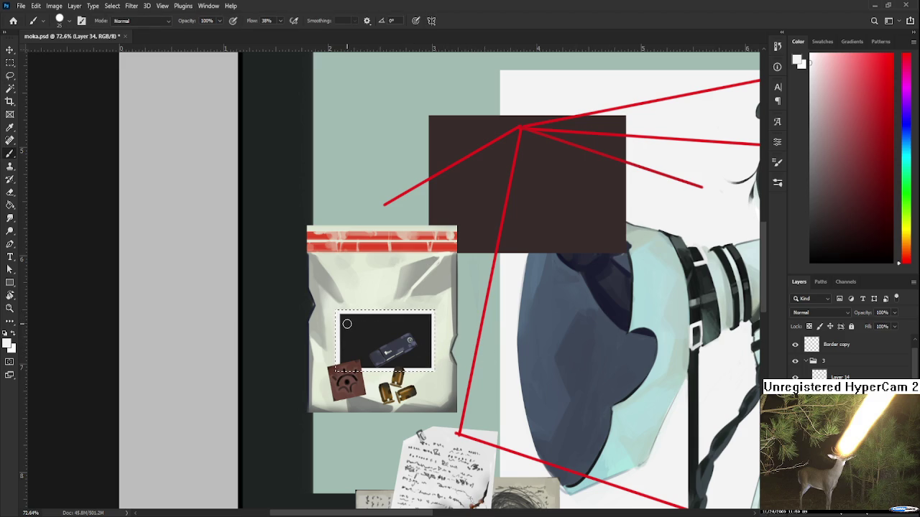
{"action": "left_click", "coordinate": [342, 319], "text": "alt"}
{"action": "left_click", "coordinate": [335, 311], "text": "alt"}
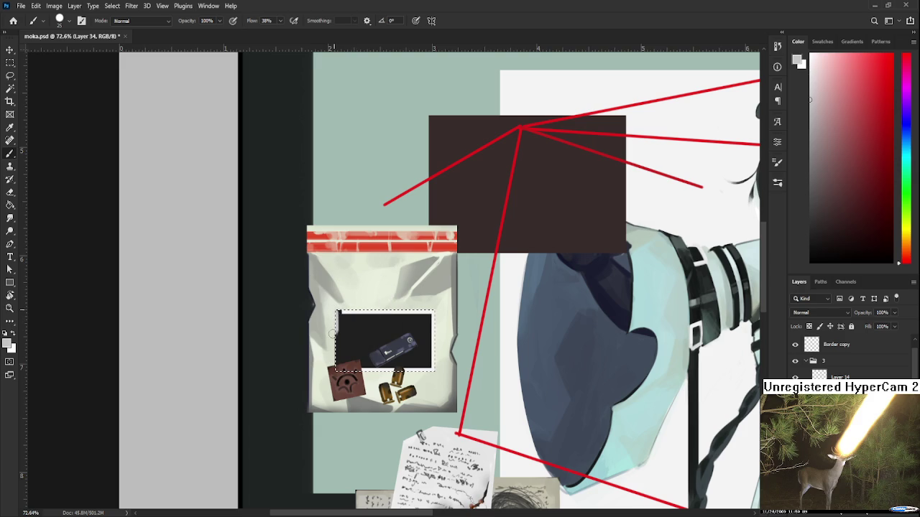
{"action": "left_click", "coordinate": [345, 313], "text": "alt"}
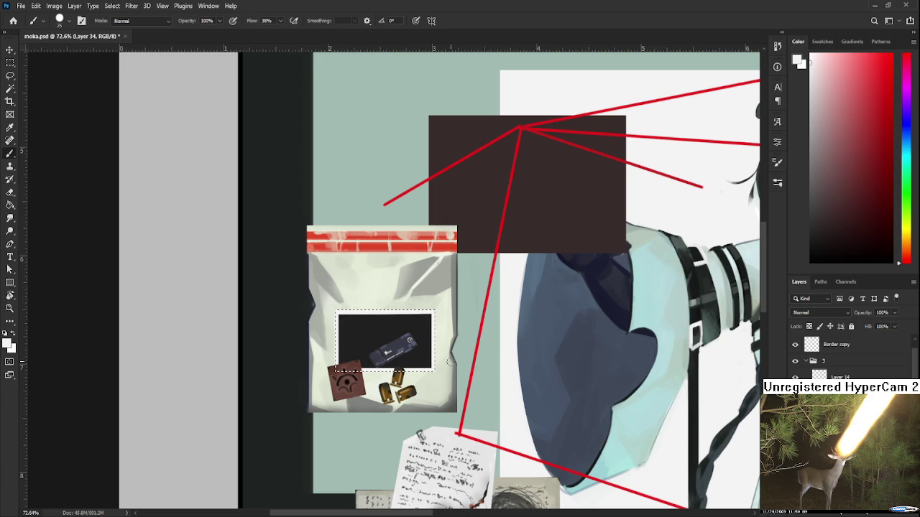
Step: Select the dark photo area inside the bag and set the paint colour to white
{"action": "key", "text": "l"}
{"action": "left_click", "coordinate": [403, 326]}
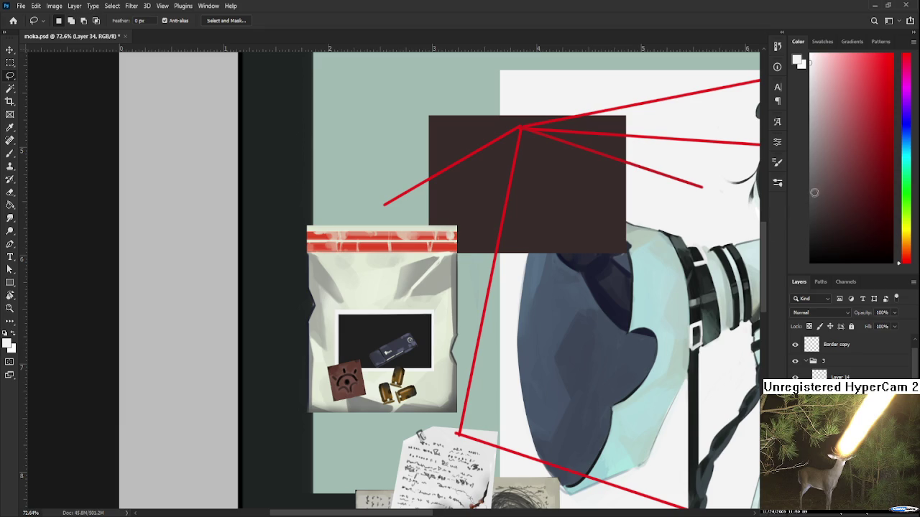
{"action": "key", "text": "w"}
{"action": "left_click", "coordinate": [388, 339]}
{"action": "key", "text": "b"}
{"action": "key", "text": "d"}
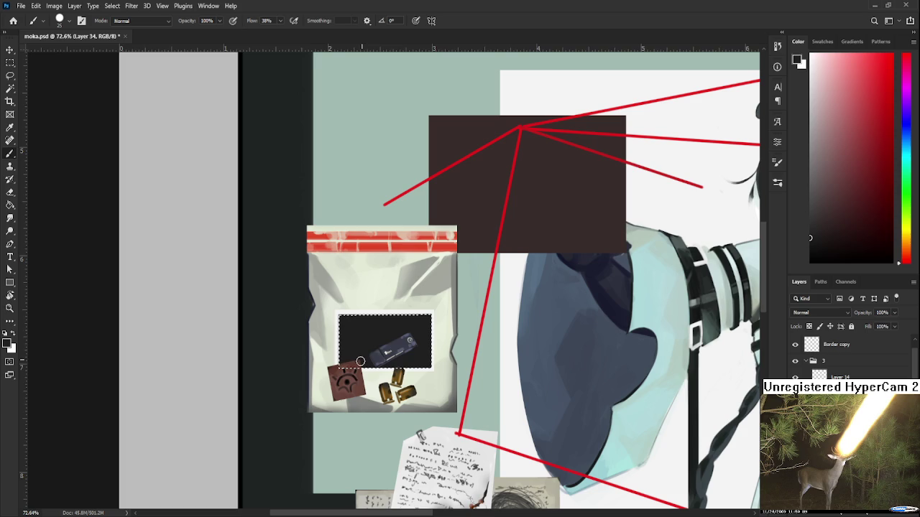
{"action": "key", "text": "x"}
Step: Paint a white highlight in the photo, then sample several grey tones from it
{"action": "left_click_drag", "start_coordinate": [401, 347], "coordinate": [414, 360]}
{"action": "key", "text": "bracketright"}
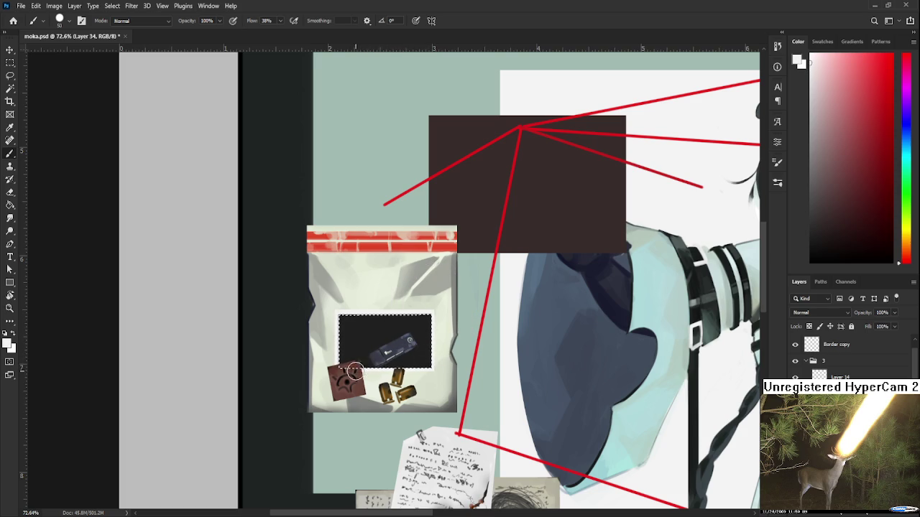
{"action": "left_click", "coordinate": [415, 359], "text": "alt"}
{"action": "left_click", "coordinate": [404, 363], "text": "alt"}
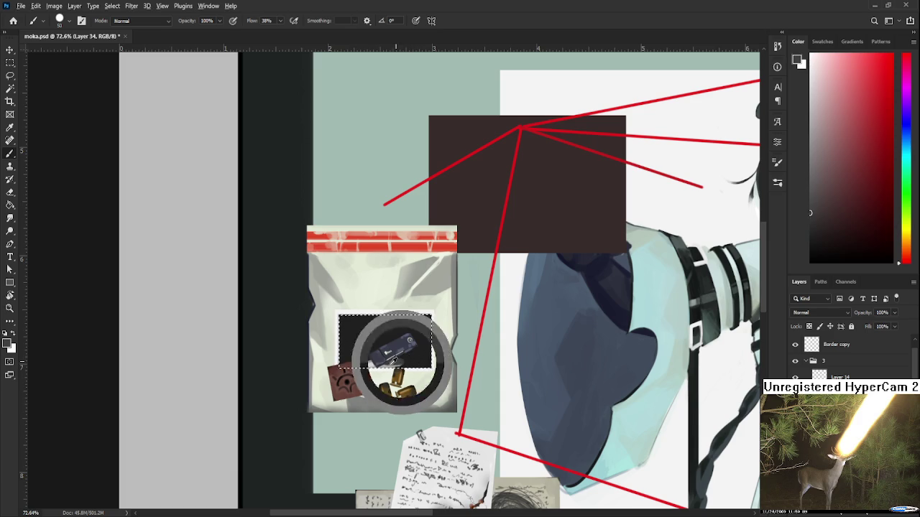
{"action": "left_click", "coordinate": [420, 361], "text": "alt"}
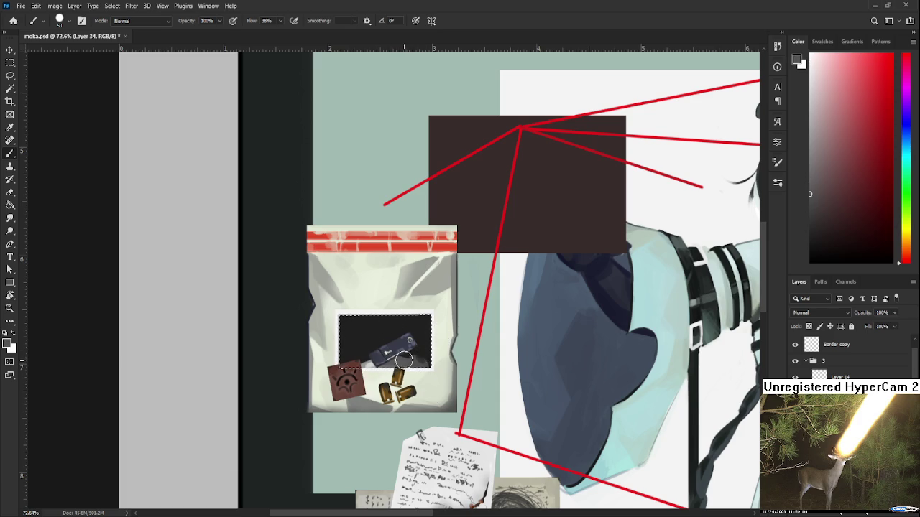
{"action": "left_click", "coordinate": [388, 358], "text": "alt"}
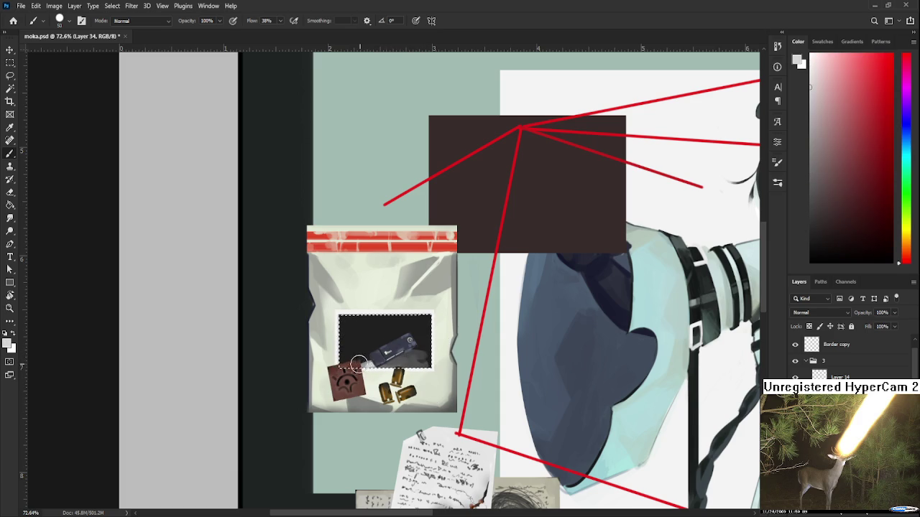
{"action": "left_click", "coordinate": [424, 359], "text": "alt"}
{"action": "left_click", "coordinate": [406, 368], "text": "alt"}
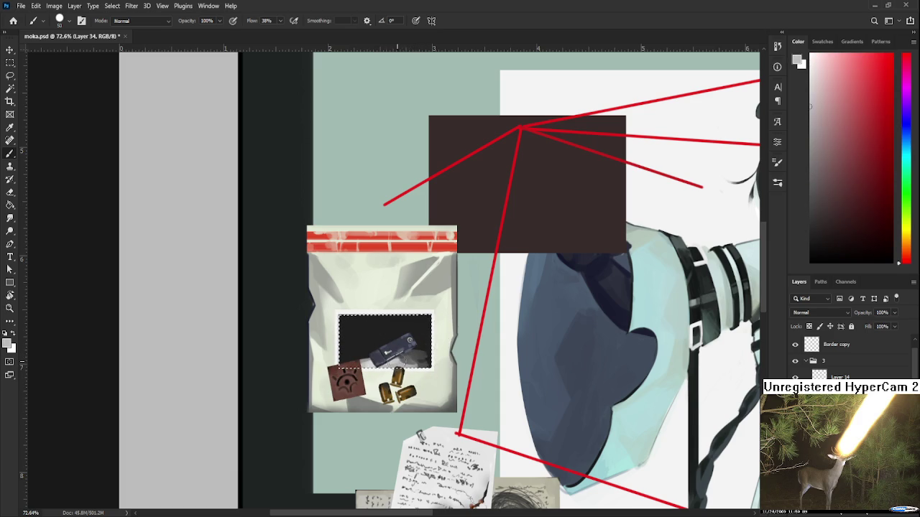
{"action": "left_click", "coordinate": [426, 363], "text": "alt"}
{"action": "left_click", "coordinate": [407, 365], "text": "alt"}
{"action": "left_click", "coordinate": [413, 359], "text": "alt"}
{"action": "left_click", "coordinate": [390, 350], "text": "alt"}
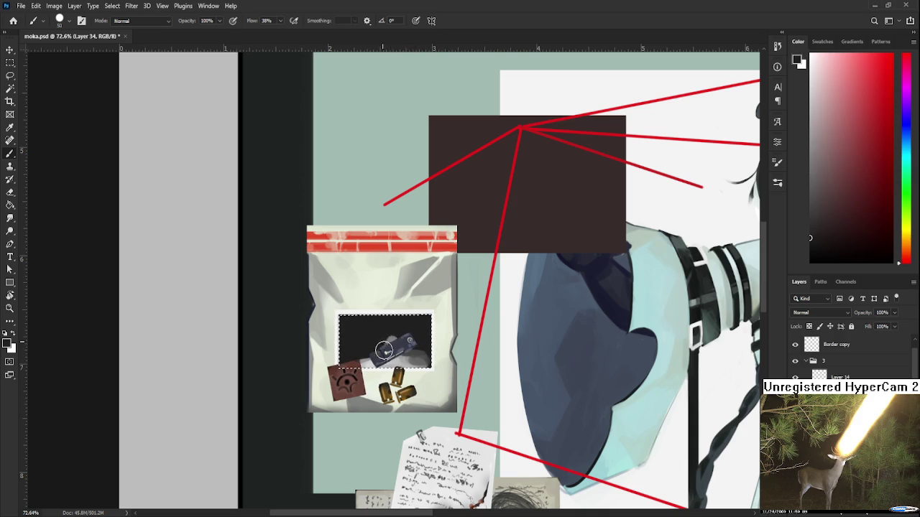
{"action": "left_click", "coordinate": [387, 351], "text": "alt"}
Step: Paint light grey above the USB, cover the patch to its right with dark, and deselect
{"action": "left_click_drag", "start_coordinate": [391, 332], "coordinate": [396, 324]}
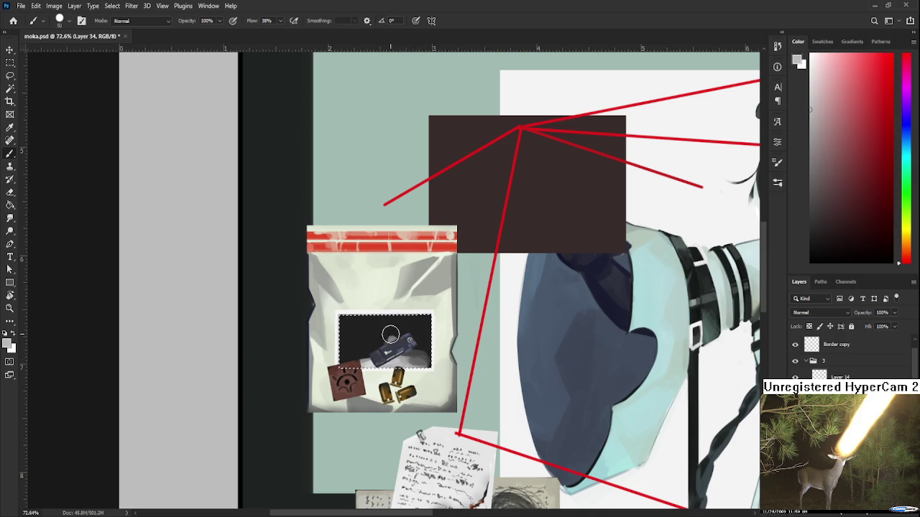
{"action": "left_click", "coordinate": [406, 338], "text": "alt"}
{"action": "mouse_move", "coordinate": [388, 334]}
{"action": "left_mouse_down"}
{"action": "mouse_move", "coordinate": [410, 327]}
{"action": "mouse_move", "coordinate": [406, 338]}
{"action": "left_mouse_up"}
{"action": "left_click", "coordinate": [409, 342], "text": "alt"}
{"action": "left_click", "coordinate": [407, 336], "text": "alt"}
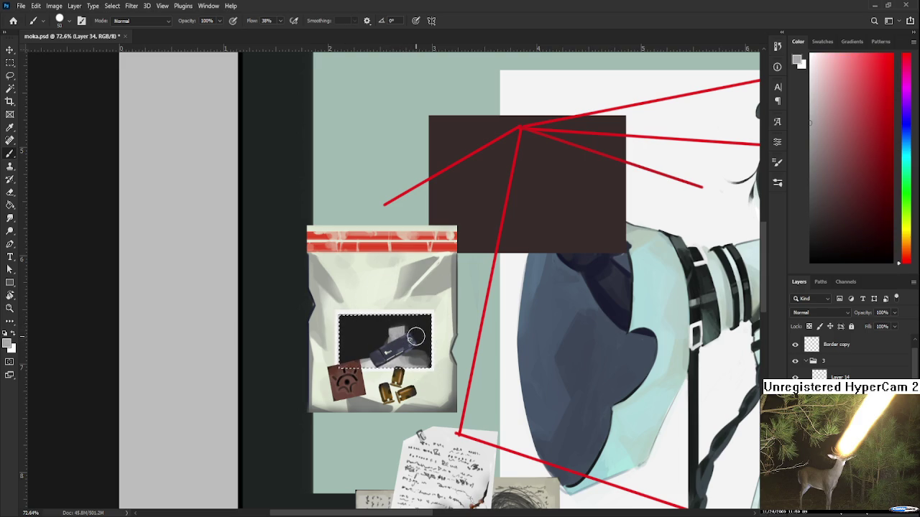
{"action": "left_click", "coordinate": [421, 328], "text": "alt"}
{"action": "left_click_drag", "start_coordinate": [421, 353], "coordinate": [425, 361]}
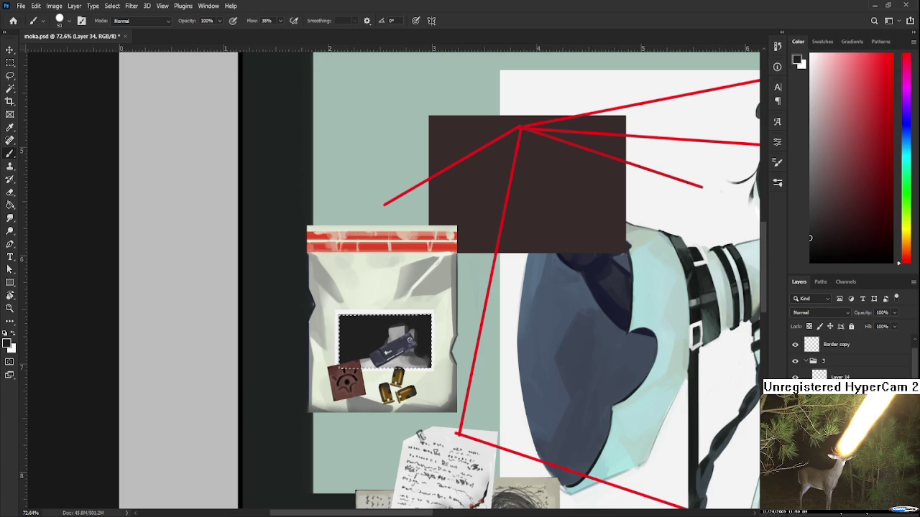
{"action": "key", "text": "ctrl+d"}
Step: Reselect the photo rectangle and paint a light grey vertical stroke at its left edge
{"action": "key", "text": "ctrl+shift+d"}
{"action": "left_click", "coordinate": [404, 324], "text": "alt"}
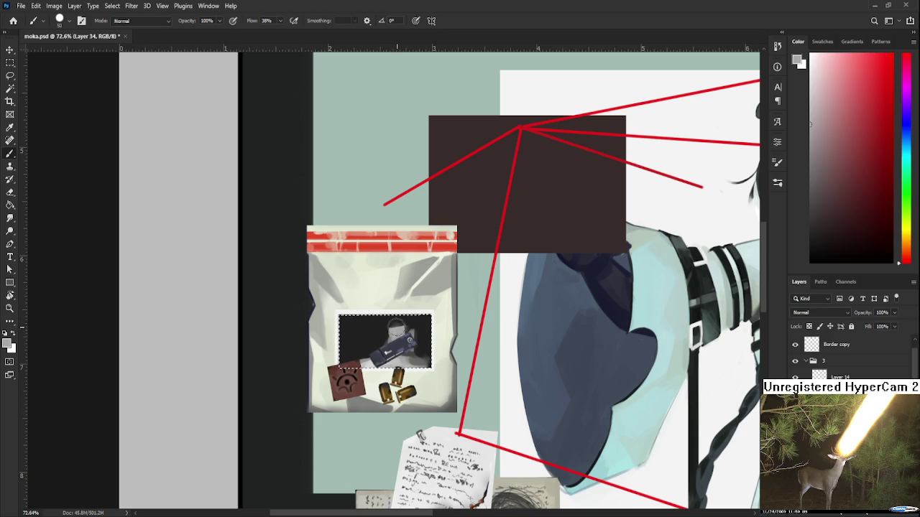
{"action": "key", "text": "bracketleft"}
{"action": "key", "text": "bracketleft"}
{"action": "key", "text": "bracketleft"}
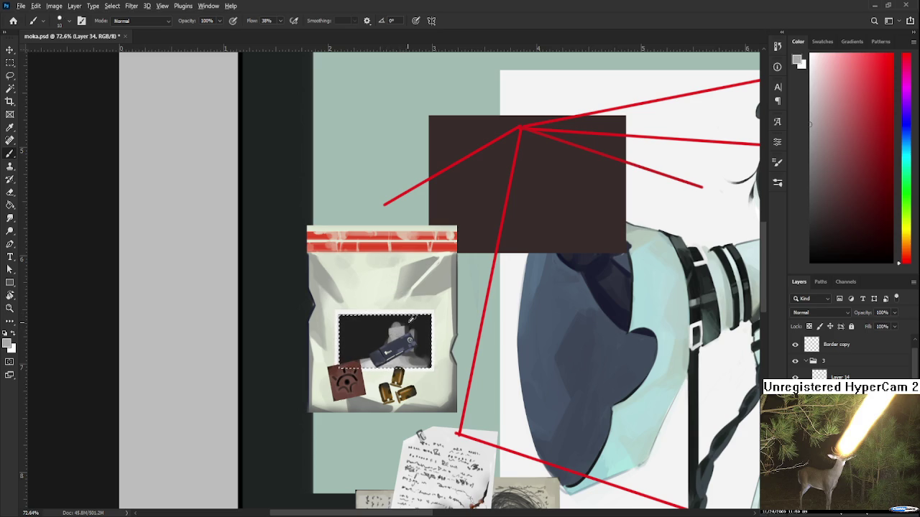
{"action": "left_click", "coordinate": [395, 322], "text": "alt"}
{"action": "left_click", "coordinate": [399, 322], "text": "alt"}
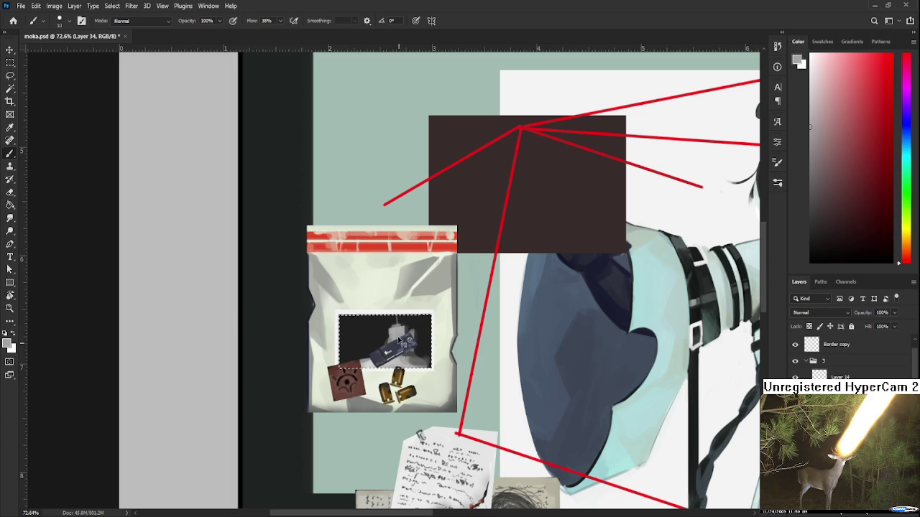
{"action": "left_click", "coordinate": [381, 320], "text": "alt"}
{"action": "key", "text": "bracketright"}
{"action": "key", "text": "bracketright"}
{"action": "key", "text": "bracketright"}
{"action": "left_click_drag", "start_coordinate": [354, 341], "coordinate": [352, 401]}
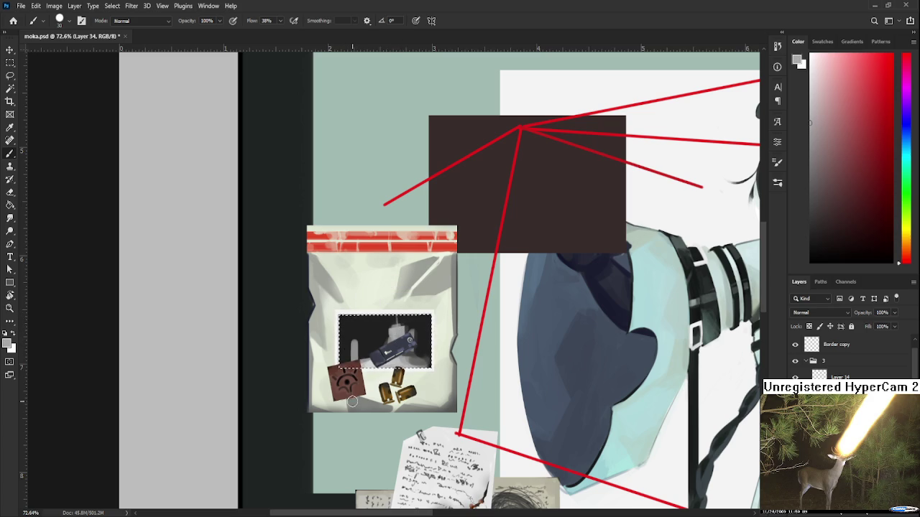
Step: Sample alternating light and dark greys to build vertical shapes in the photo
{"action": "left_click", "coordinate": [362, 343], "text": "alt"}
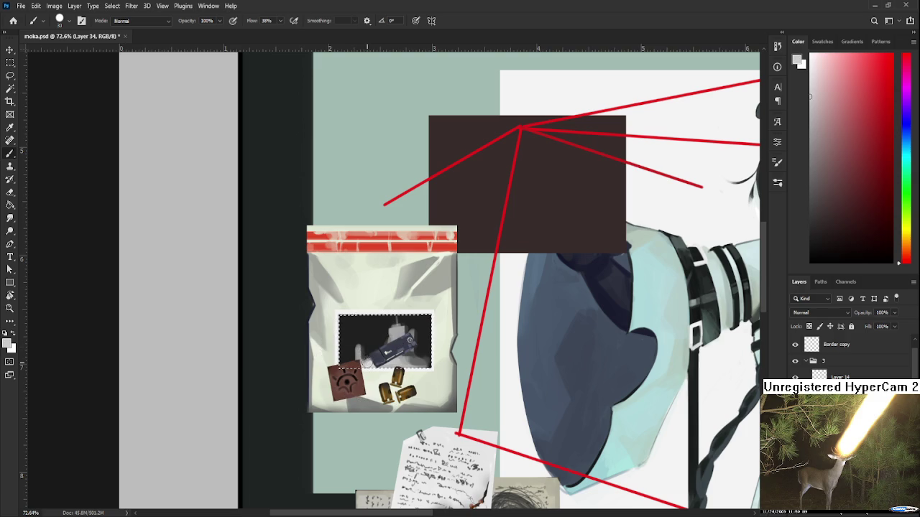
{"action": "left_click", "coordinate": [370, 356], "text": "alt"}
{"action": "left_click", "coordinate": [370, 354], "text": "alt"}
{"action": "left_click", "coordinate": [370, 353], "text": "alt"}
{"action": "left_click", "coordinate": [427, 371], "text": "alt"}
{"action": "left_click", "coordinate": [428, 374], "text": "alt"}
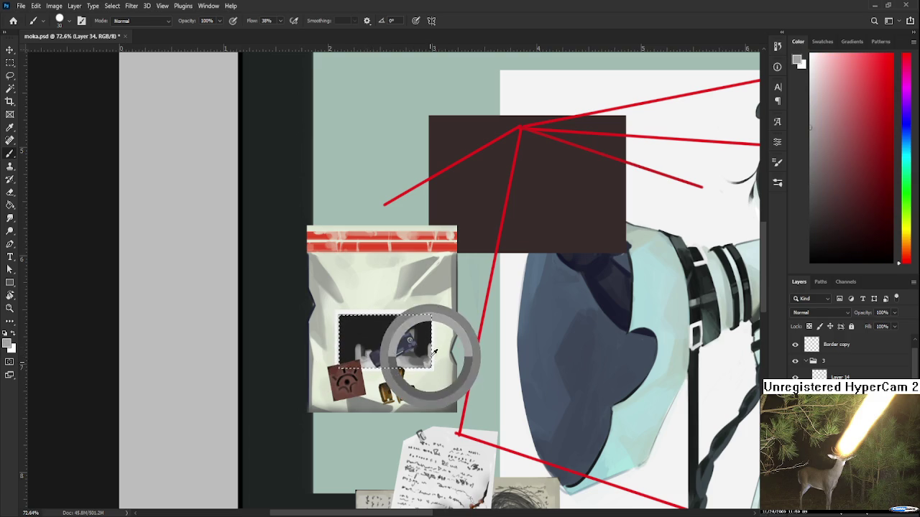
{"action": "left_click", "coordinate": [429, 349], "text": "alt"}
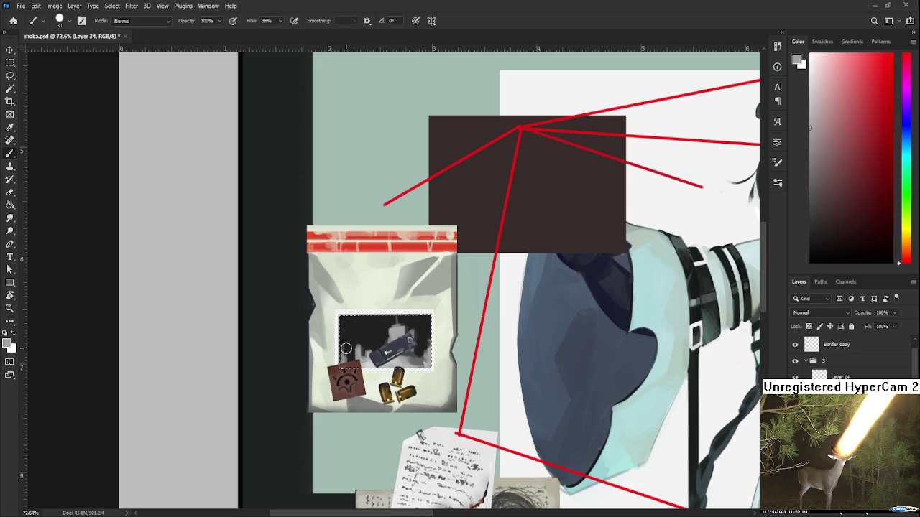
{"action": "left_click", "coordinate": [344, 338], "text": "alt"}
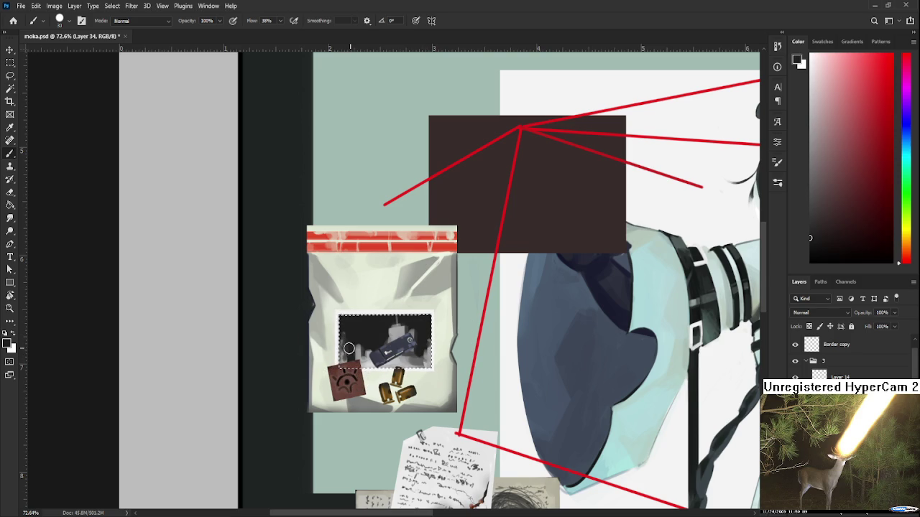
{"action": "left_click", "coordinate": [346, 351], "text": "alt"}
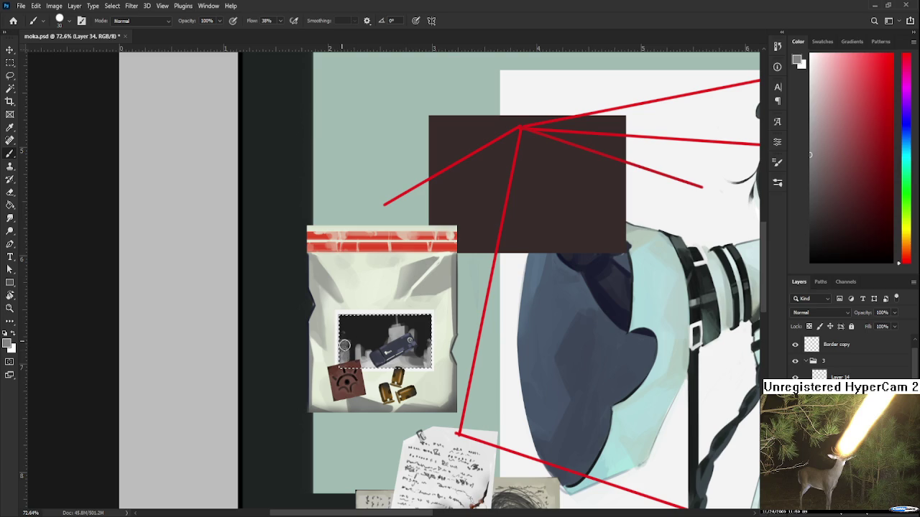
{"action": "left_click", "coordinate": [349, 344], "text": "alt"}
{"action": "left_click", "coordinate": [352, 355], "text": "alt"}
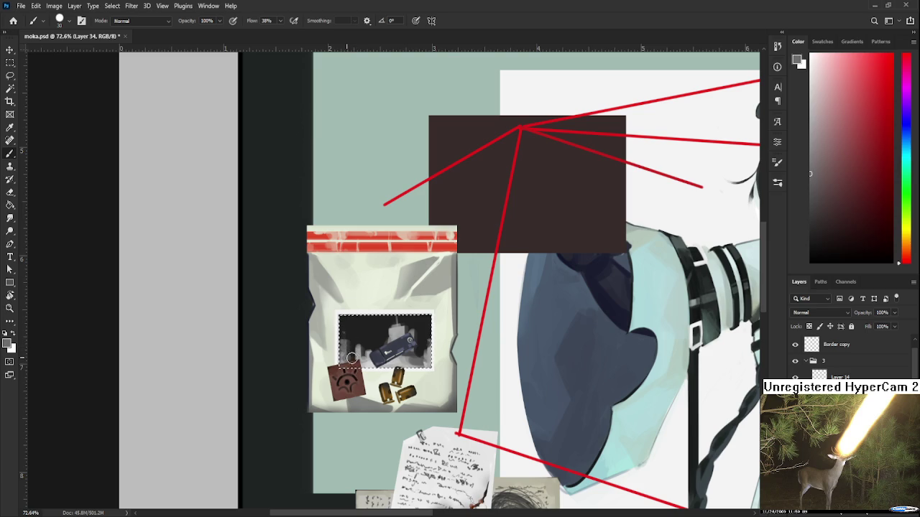
{"action": "left_click", "coordinate": [363, 358], "text": "alt"}
Step: Refine the vertical shapes by alternating dark background and lighter grey tones
{"action": "left_click", "coordinate": [356, 343], "text": "alt"}
{"action": "left_click", "coordinate": [361, 349], "text": "alt"}
{"action": "left_click", "coordinate": [364, 345], "text": "alt"}
{"action": "left_click", "coordinate": [357, 349], "text": "alt"}
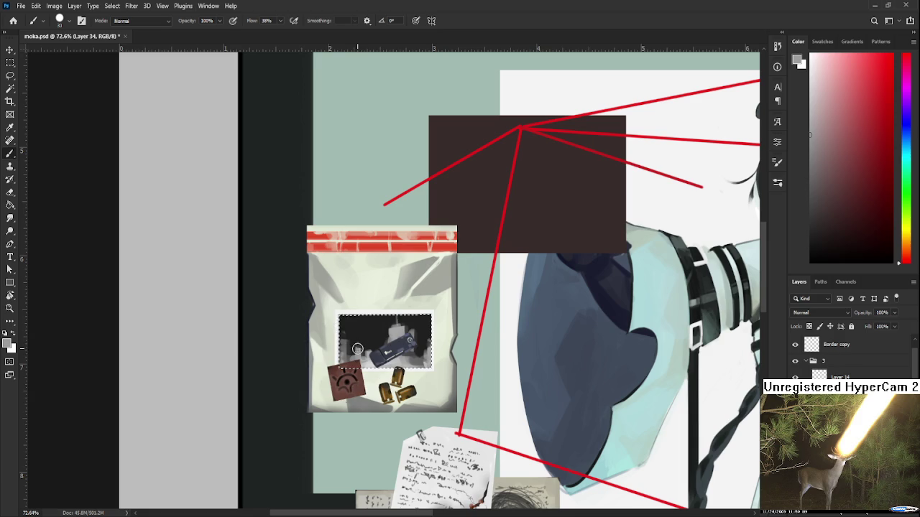
{"action": "left_click", "coordinate": [362, 332], "text": "alt"}
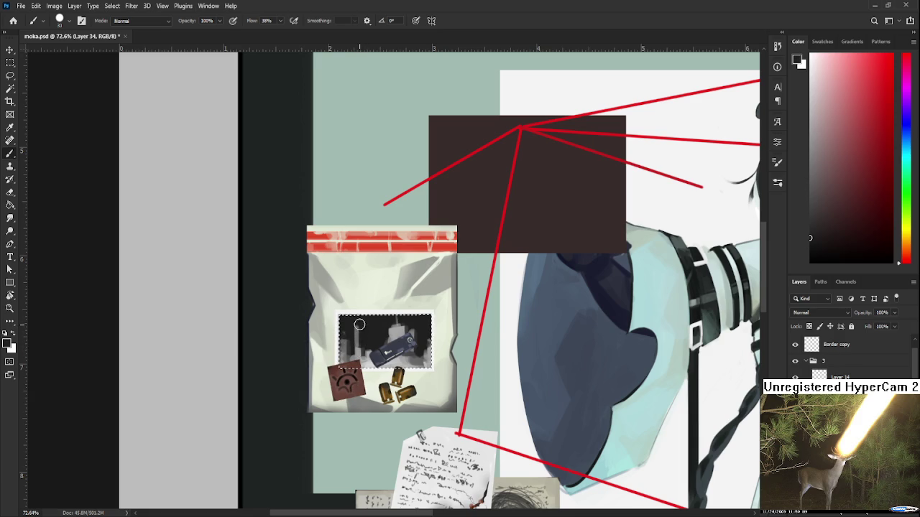
{"action": "left_click", "coordinate": [352, 327], "text": "alt"}
{"action": "left_click", "coordinate": [351, 363], "text": "alt"}
{"action": "left_click", "coordinate": [365, 341], "text": "alt"}
{"action": "left_click", "coordinate": [362, 345], "text": "alt"}
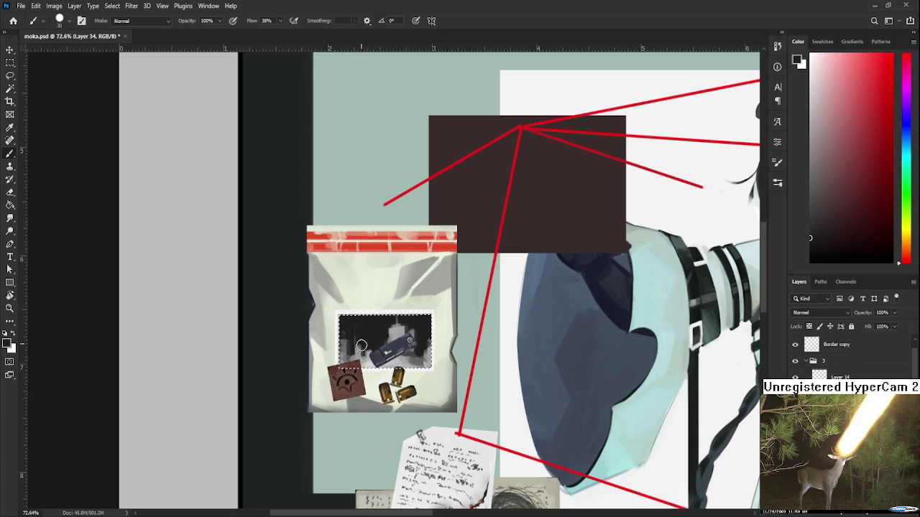
{"action": "left_click", "coordinate": [373, 351], "text": "alt"}
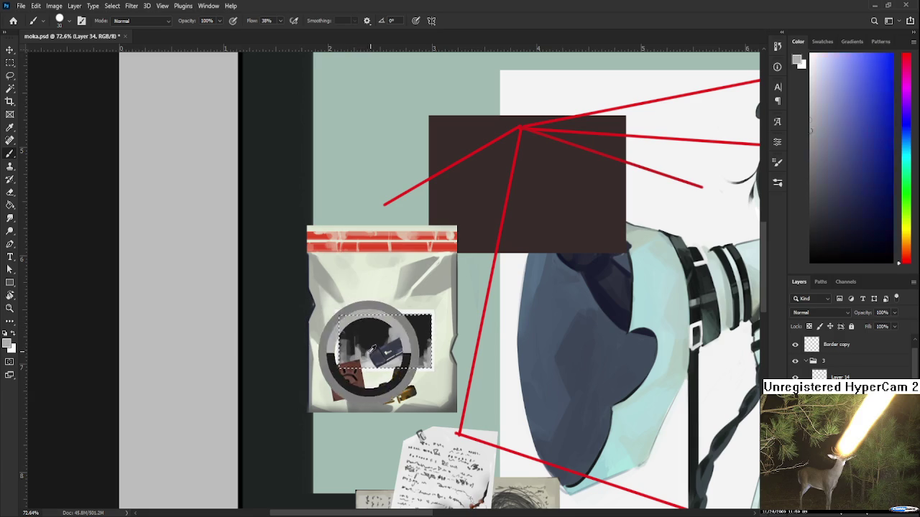
{"action": "left_click", "coordinate": [373, 350], "text": "alt"}
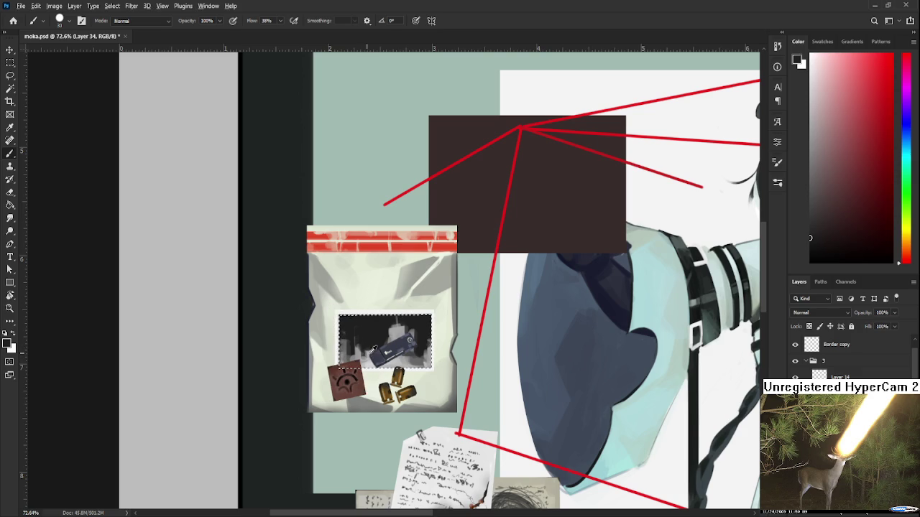
{"action": "left_click", "coordinate": [387, 333], "text": "alt"}
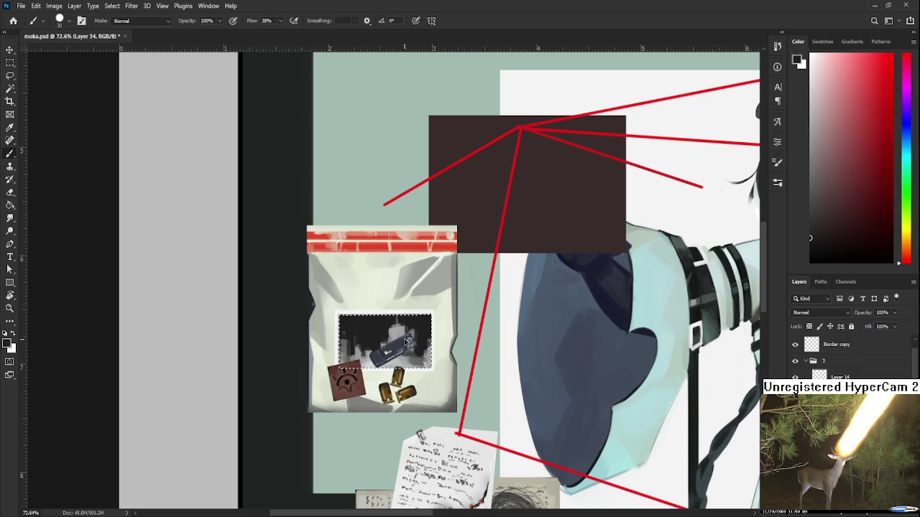
{"action": "scroll", "coordinate": [406, 343], "scroll_direction": "down", "scroll_amount": 3}
Step: Select a thin rectangular strip across the bag just above the photo
{"action": "key", "text": "l"}
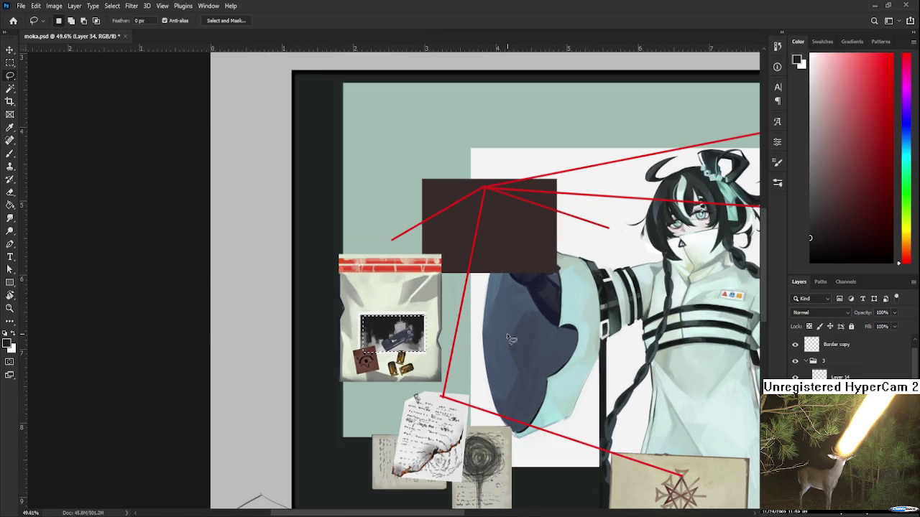
{"action": "scroll", "coordinate": [507, 335], "scroll_direction": "down", "scroll_amount": 2}
{"action": "scroll", "coordinate": [413, 336], "scroll_direction": "up", "scroll_amount": 1}
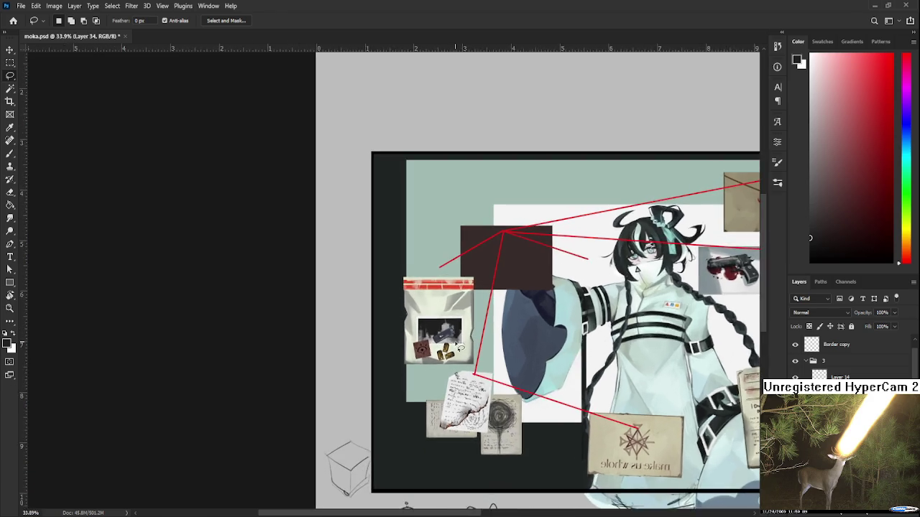
{"action": "scroll", "coordinate": [431, 332], "scroll_direction": "up", "scroll_amount": 2}
{"action": "scroll", "coordinate": [443, 328], "scroll_direction": "up", "scroll_amount": 2}
{"action": "scroll", "coordinate": [443, 328], "scroll_direction": "up", "scroll_amount": 1}
{"action": "scroll", "coordinate": [443, 328], "scroll_direction": "up", "scroll_amount": 1}
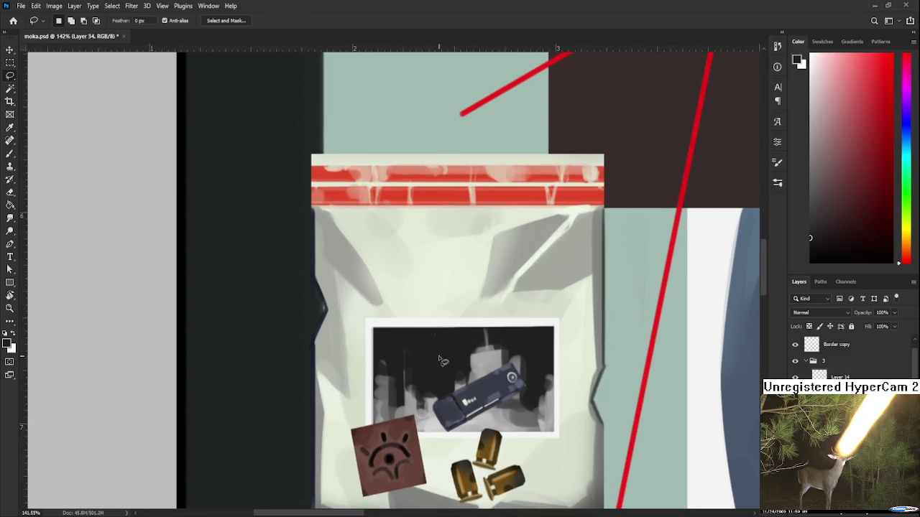
{"action": "scroll", "coordinate": [443, 328], "scroll_direction": "up", "scroll_amount": 1}
{"action": "key", "text": "m"}
{"action": "left_click_drag", "start_coordinate": [346, 296], "coordinate": [602, 317]}
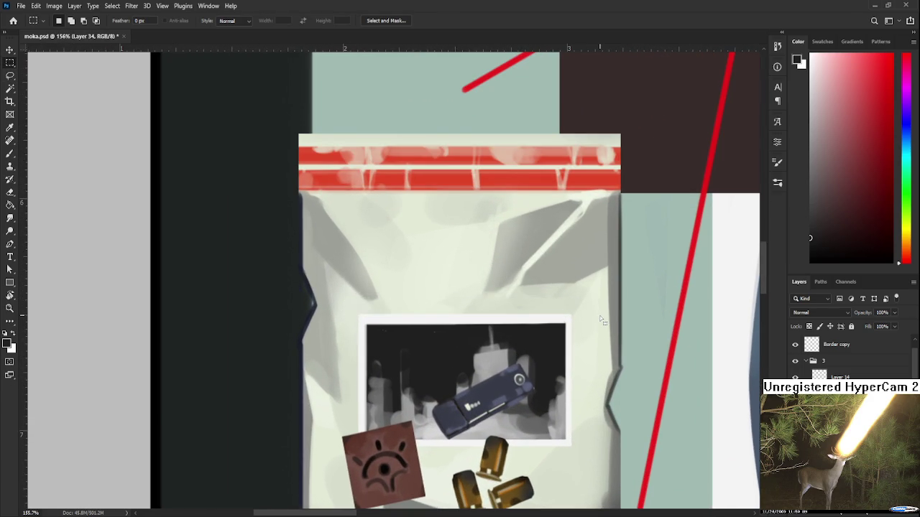
{"action": "left_click_drag", "start_coordinate": [346, 301], "coordinate": [595, 319]}
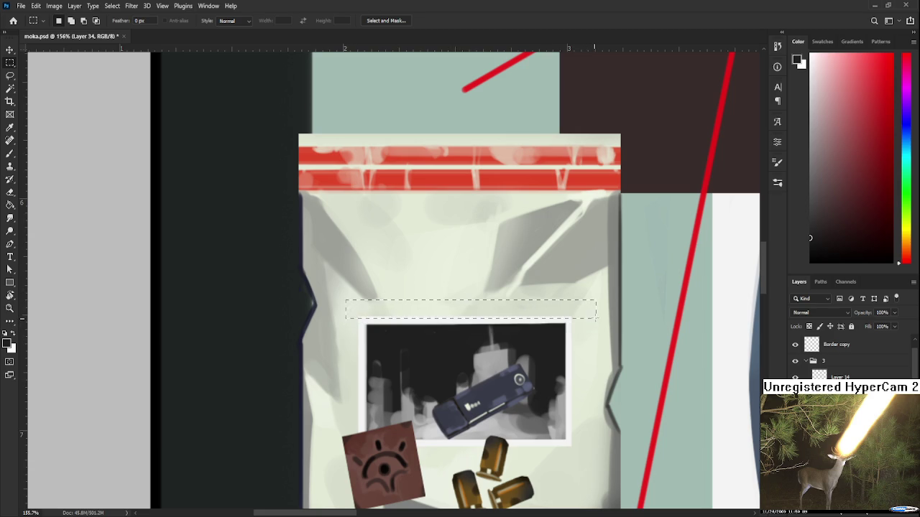
{"action": "scroll", "coordinate": [592, 327], "scroll_direction": "down", "scroll_amount": 3}
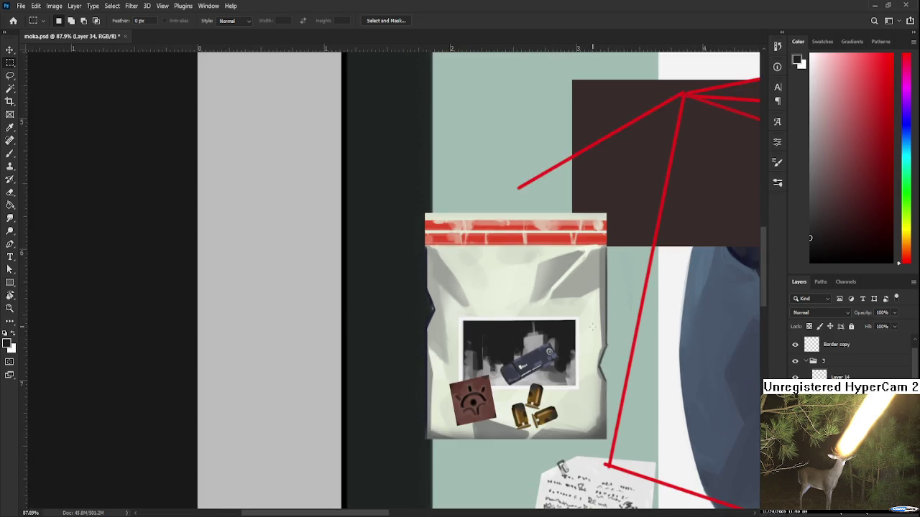
{"action": "scroll", "coordinate": [592, 327], "scroll_direction": "down", "scroll_amount": 3}
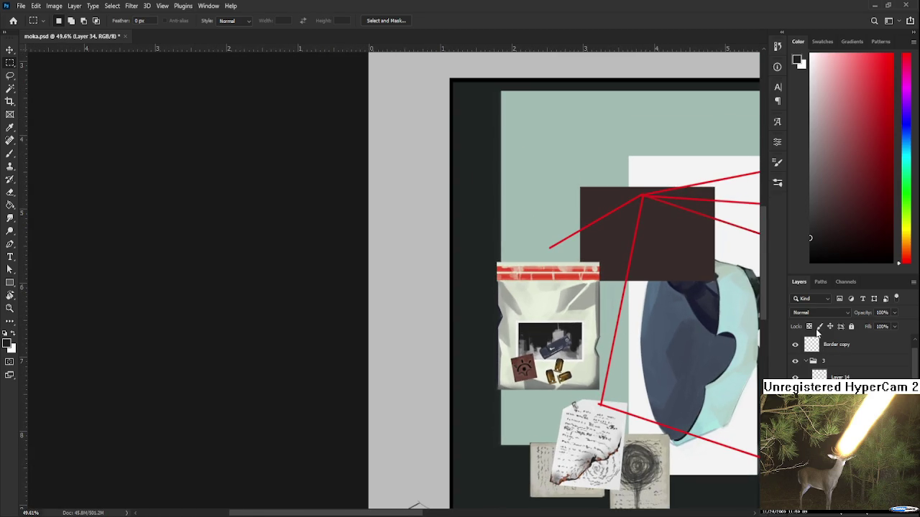
Step: Add a new empty layer set to Multiply blending
{"action": "key", "text": "ctrl+shift+alt+n"}
{"action": "scroll", "coordinate": [559, 339], "scroll_direction": "up", "scroll_amount": 5}
{"action": "scroll", "coordinate": [558, 339], "scroll_direction": "down", "scroll_amount": 7}
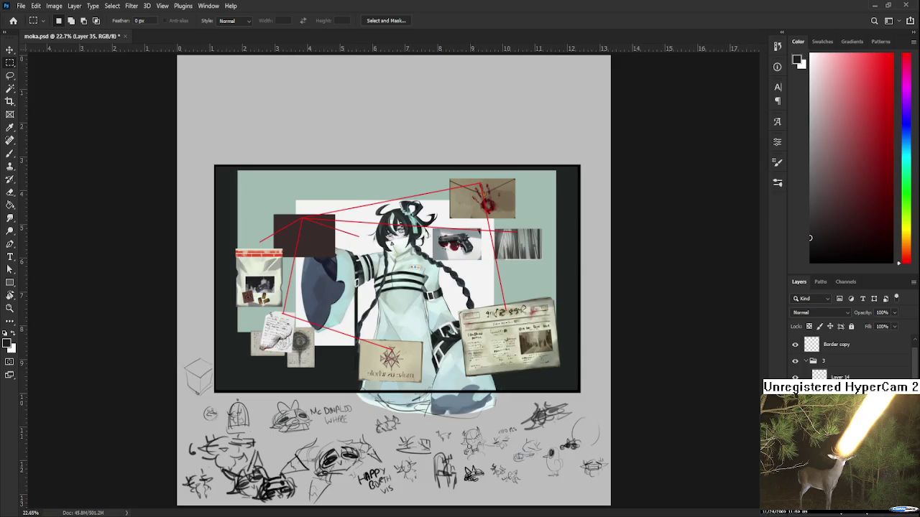
{"action": "left_click", "coordinate": [824, 314]}
{"action": "scroll", "coordinate": [824, 314], "scroll_direction": "down", "scroll_amount": 3}
{"action": "scroll", "coordinate": [431, 316], "scroll_direction": "up", "scroll_amount": 2}
{"action": "scroll", "coordinate": [417, 316], "scroll_direction": "up", "scroll_amount": 1}
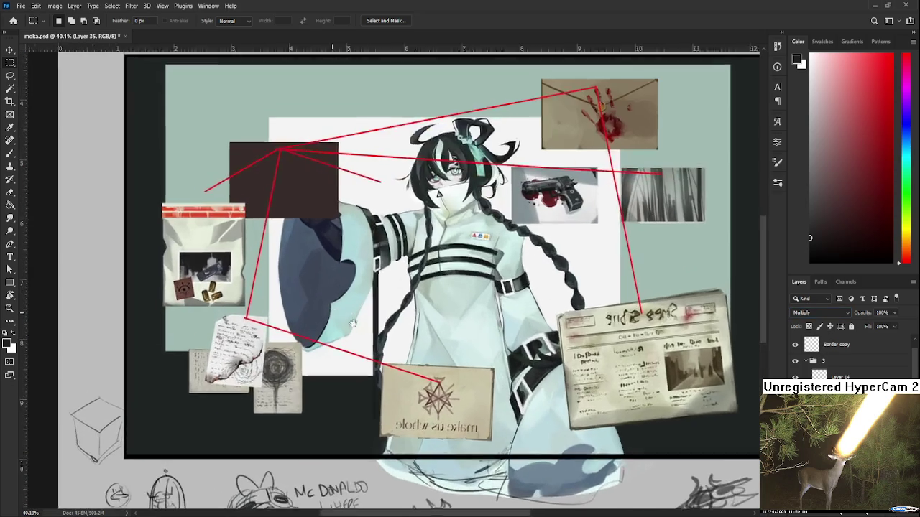
{"action": "scroll", "coordinate": [410, 316], "scroll_direction": "up", "scroll_amount": 1}
Step: Sample the sleeve's blue-grey with the Brush and set its size to 250
{"action": "key", "text": "b"}
{"action": "left_click", "coordinate": [409, 314], "text": "alt"}
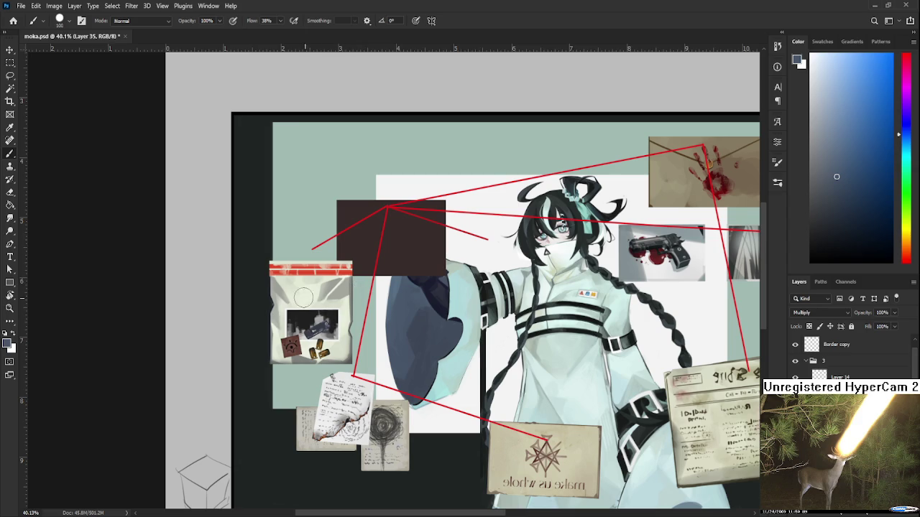
{"action": "key", "text": "bracketright"}
{"action": "key", "text": "bracketright"}
{"action": "key", "text": "bracketright"}
{"action": "left_click", "coordinate": [776, 183]}
{"action": "key", "text": "bracketleft"}
{"action": "key", "text": "bracketleft"}
{"action": "key", "text": "bracketleft"}
{"action": "key", "text": "bracketright"}
{"action": "key", "text": "bracketright"}
{"action": "key", "text": "bracketright"}
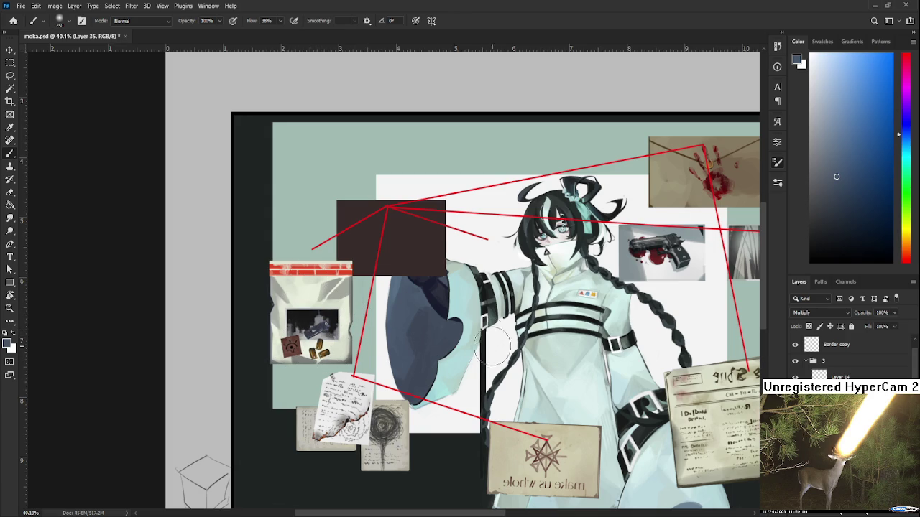
Step: Rotate Layer 34's photo about 6.5° clockwise, nudge it slightly left, and commit
{"action": "scroll", "coordinate": [492, 331], "scroll_direction": "up", "scroll_amount": 2}
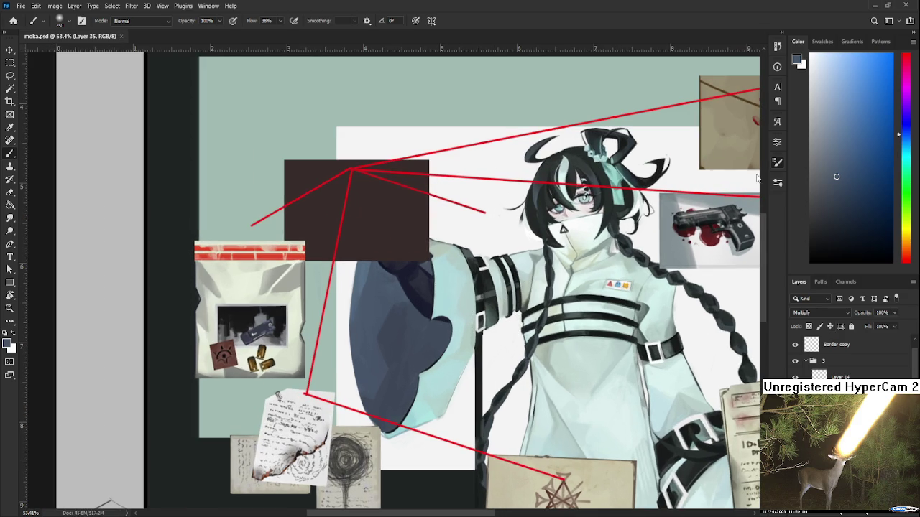
{"action": "left_click_drag", "start_coordinate": [363, 373], "coordinate": [469, 364]}
{"action": "scroll", "coordinate": [372, 316], "scroll_direction": "up", "scroll_amount": 2}
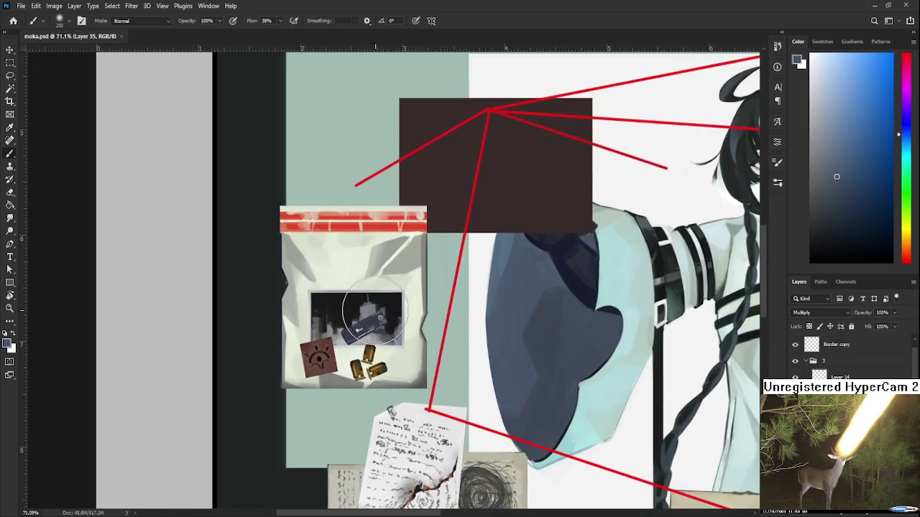
{"action": "scroll", "coordinate": [372, 316], "scroll_direction": "up", "scroll_amount": 1}
{"action": "scroll", "coordinate": [388, 323], "scroll_direction": "up", "scroll_amount": 1}
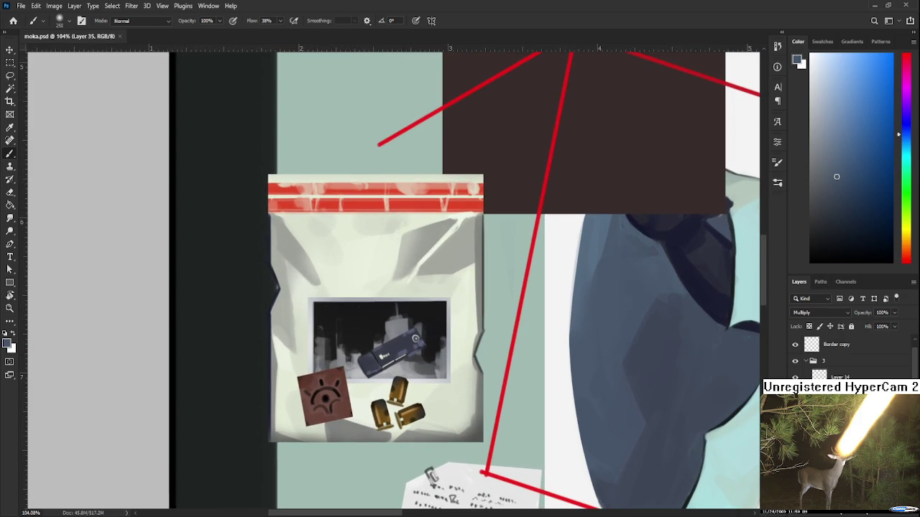
{"action": "key", "text": "alt+bracketleft"}
{"action": "key", "text": "ctrl+t"}
{"action": "mouse_move", "coordinate": [480, 332]}
{"action": "left_mouse_down"}
{"action": "mouse_move", "coordinate": [474, 348]}
{"action": "mouse_move", "coordinate": [419, 371]}
{"action": "left_mouse_up"}
{"action": "key", "text": "Return"}
{"action": "key", "text": "b"}
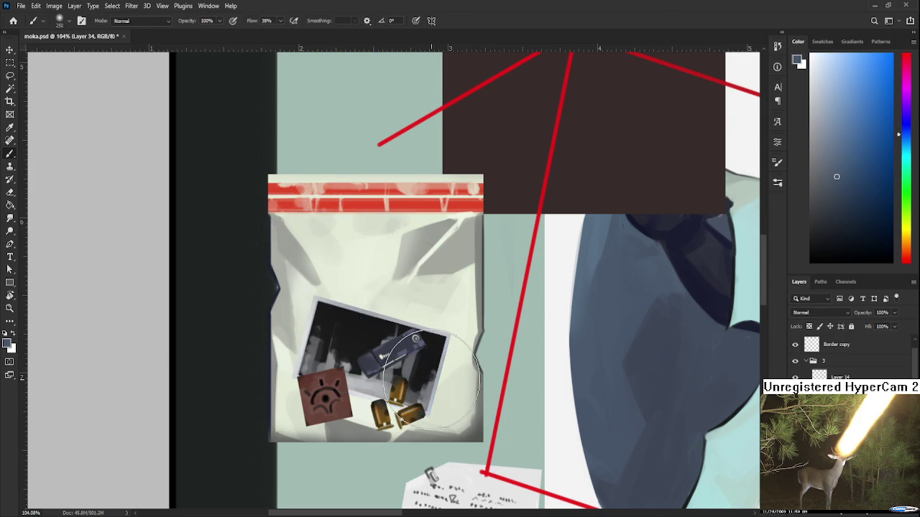
Step: Scroll and pan to bring the evidence bag toward the view centre
{"action": "scroll", "coordinate": [431, 381], "scroll_direction": "down", "scroll_amount": 1}
{"action": "scroll", "coordinate": [438, 385], "scroll_direction": "down", "scroll_amount": 1}
{"action": "scroll", "coordinate": [449, 391], "scroll_direction": "down", "scroll_amount": 2}
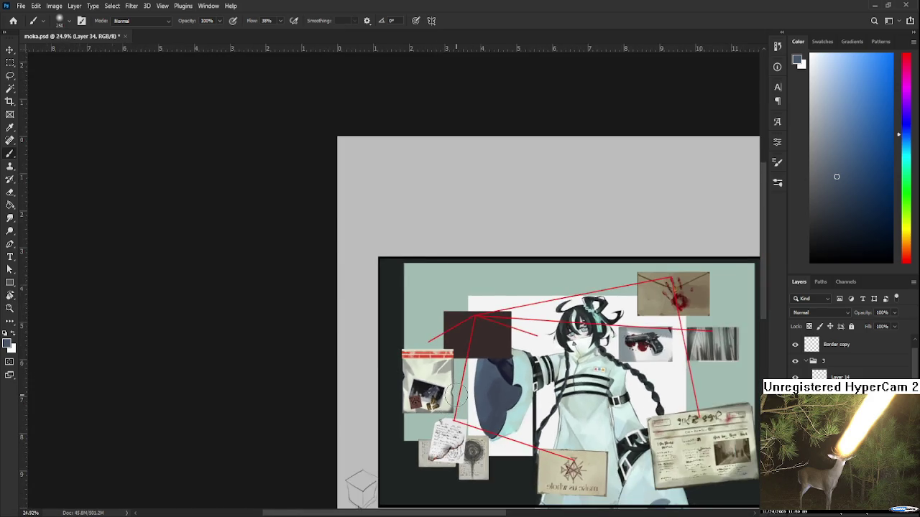
{"action": "scroll", "coordinate": [454, 394], "scroll_direction": "down", "scroll_amount": 1}
{"action": "scroll", "coordinate": [445, 373], "scroll_direction": "up", "scroll_amount": 2}
{"action": "scroll", "coordinate": [435, 352], "scroll_direction": "up", "scroll_amount": 1}
{"action": "scroll", "coordinate": [425, 333], "scroll_direction": "up", "scroll_amount": 1}
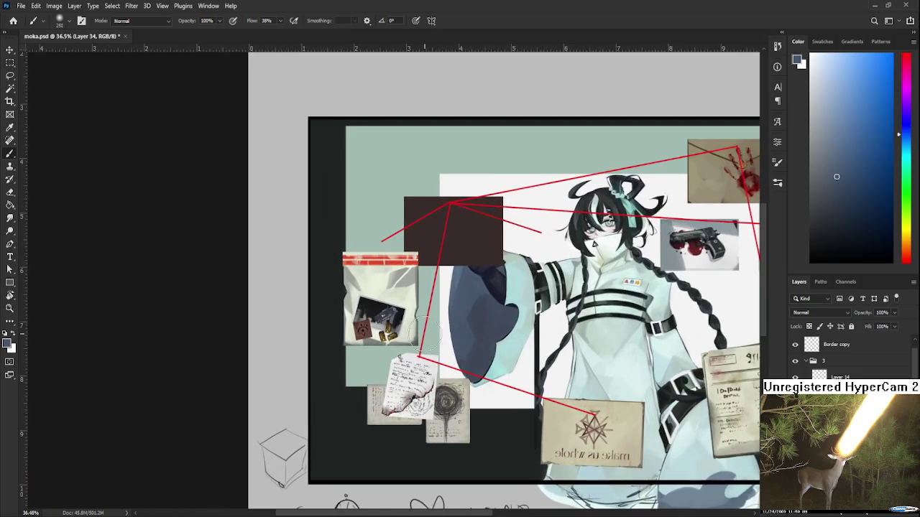
{"action": "scroll", "coordinate": [431, 337], "scroll_direction": "up", "scroll_amount": 1}
{"action": "scroll", "coordinate": [460, 388], "scroll_direction": "up", "scroll_amount": 1}
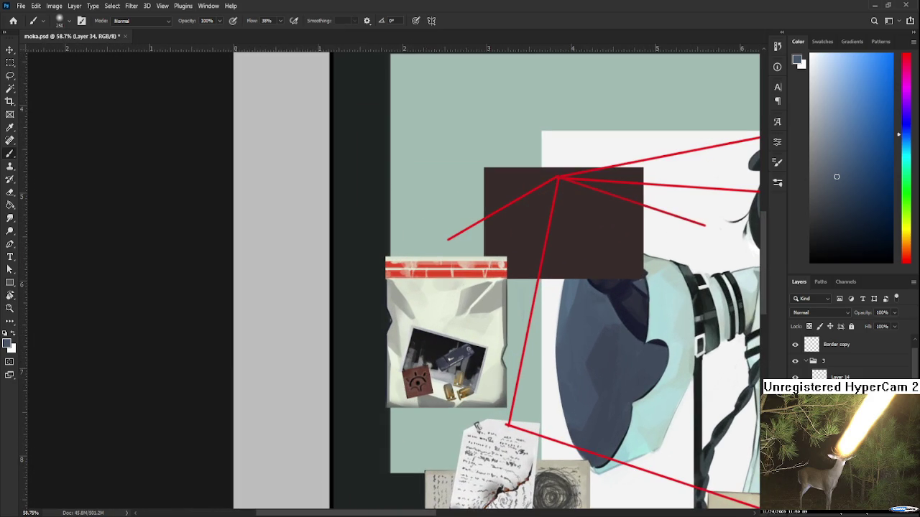
{"action": "scroll", "coordinate": [541, 350], "scroll_direction": "up", "scroll_amount": 1}
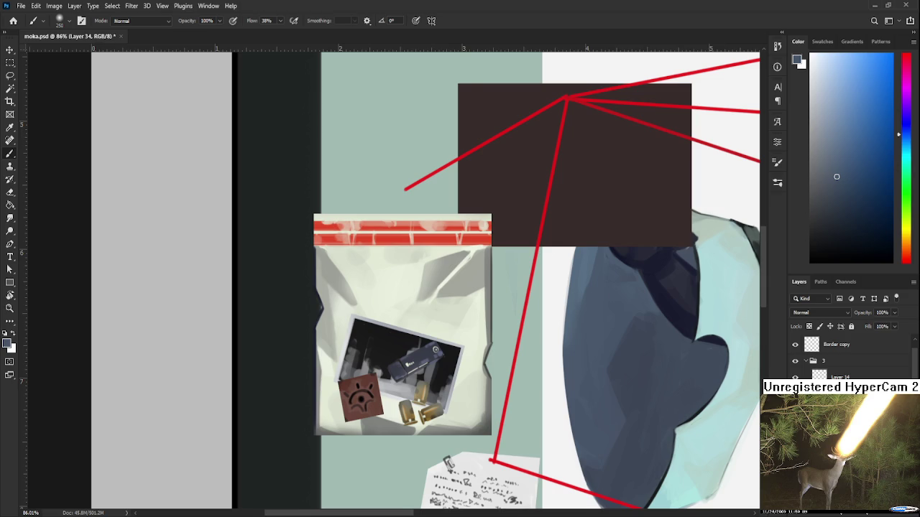
{"action": "left_click_drag", "start_coordinate": [631, 454], "coordinate": [743, 443]}
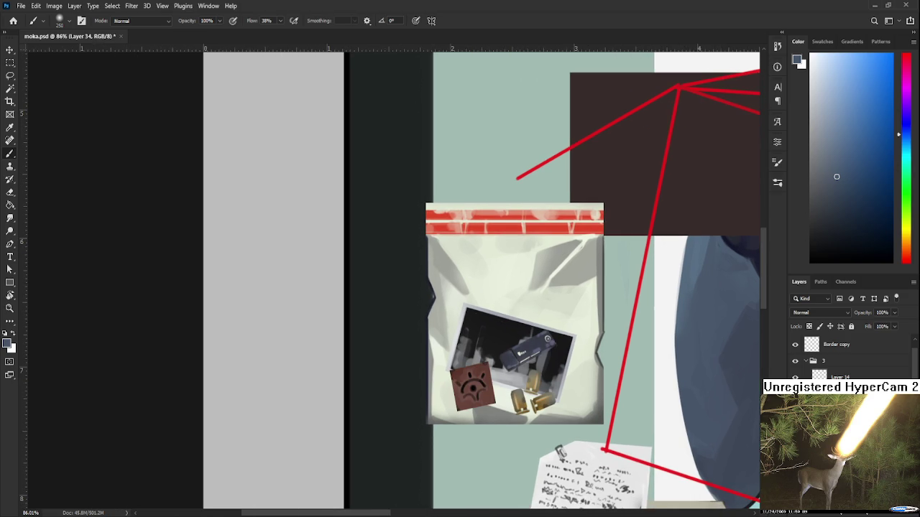
Step: On Layer 32, sample near-white from the bag and paint glare strokes over the photo
{"action": "key", "text": "alt+bracketleft"}
{"action": "key", "text": "alt+bracketleft"}
{"action": "left_click", "coordinate": [584, 315], "text": "alt"}
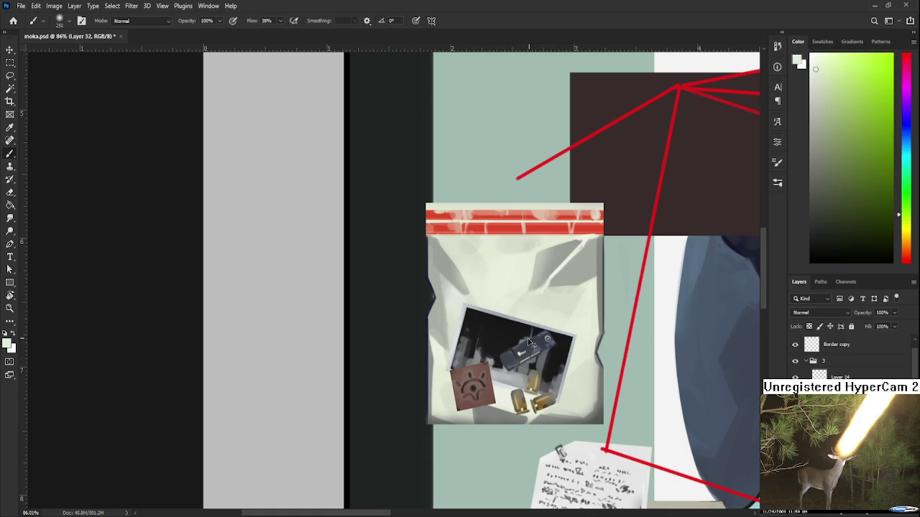
{"action": "left_click_drag", "start_coordinate": [522, 347], "coordinate": [513, 337]}
{"action": "key", "text": "alt+["}
Step: Add a new layer for the glare, then undo and pan toward the note below the bag
{"action": "scroll", "coordinate": [558, 343], "scroll_direction": "up", "scroll_amount": 5}
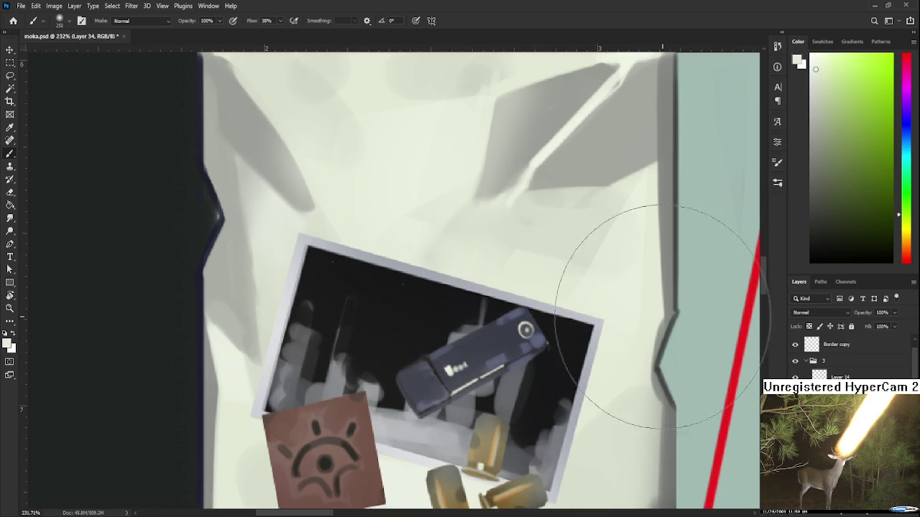
{"action": "scroll", "coordinate": [582, 417], "scroll_direction": "down", "scroll_amount": 3}
{"action": "scroll", "coordinate": [582, 417], "scroll_direction": "down", "scroll_amount": 2}
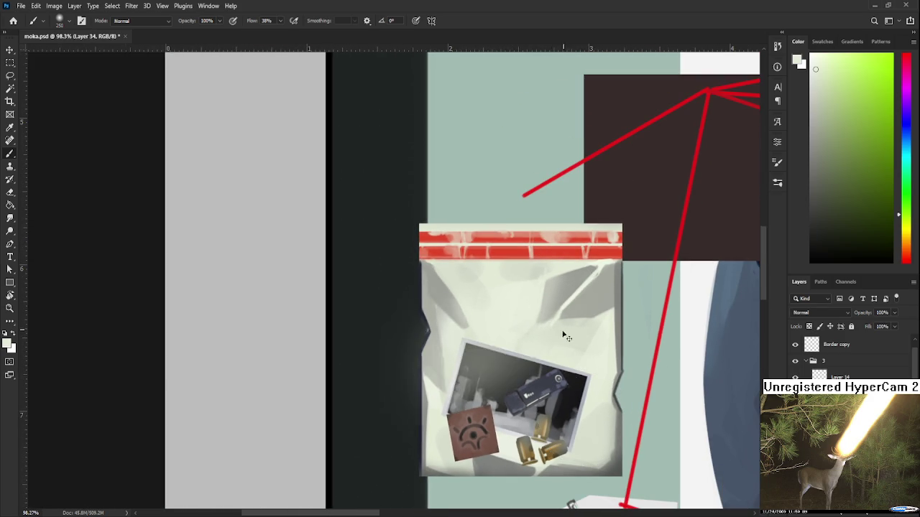
{"action": "key", "text": "ctrl+shift+alt+n"}
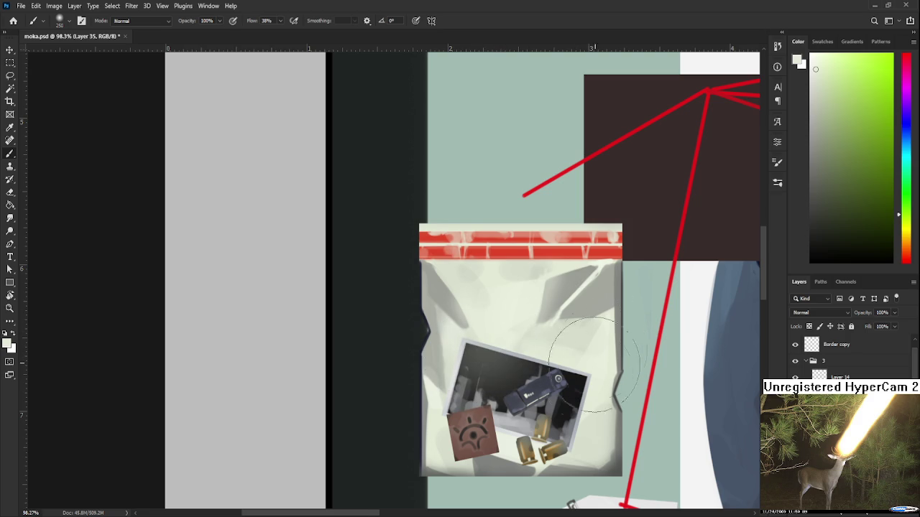
{"action": "left_click_drag", "start_coordinate": [603, 409], "coordinate": [618, 370]}
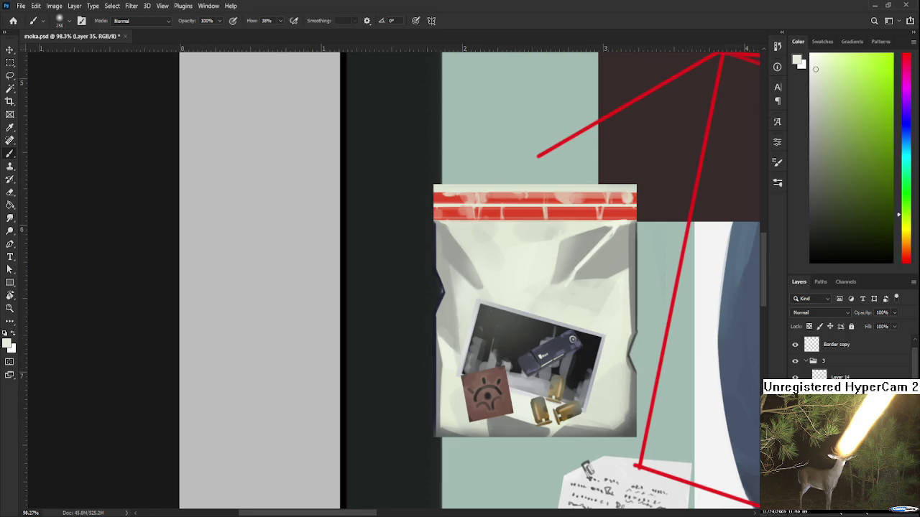
{"action": "key", "text": "ctrl+z"}
{"action": "key", "text": "ctrl+z"}
{"action": "scroll", "coordinate": [586, 357], "scroll_direction": "down", "scroll_amount": 5}
{"action": "scroll", "coordinate": [585, 357], "scroll_direction": "down", "scroll_amount": 1}
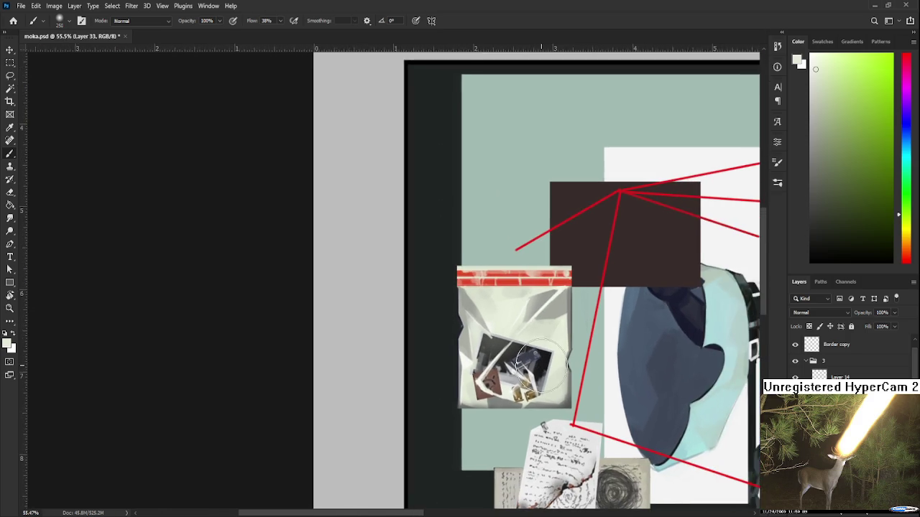
Step: Erase the white glare covering the tag's symbol with an enlarged eraser
{"action": "scroll", "coordinate": [524, 359], "scroll_direction": "up", "scroll_amount": 3}
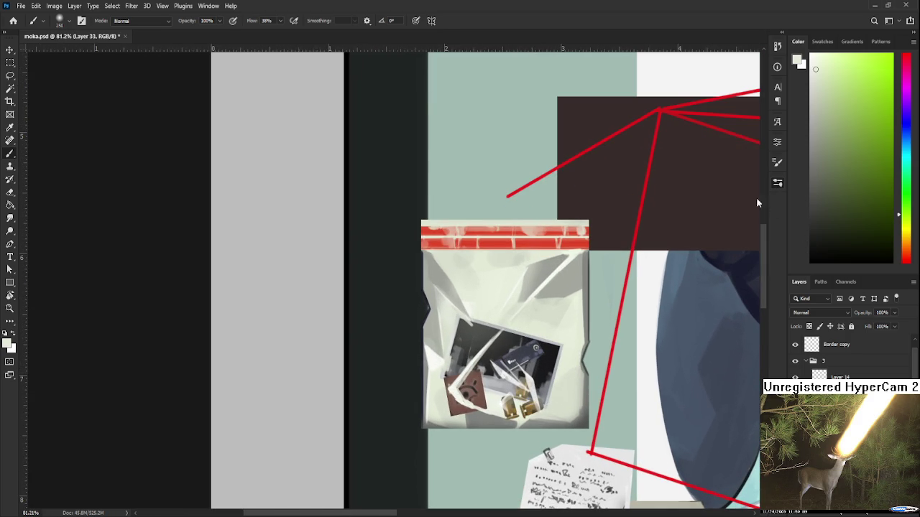
{"action": "key", "text": "bracketleft"}
{"action": "scroll", "coordinate": [436, 396], "scroll_direction": "up", "scroll_amount": 1}
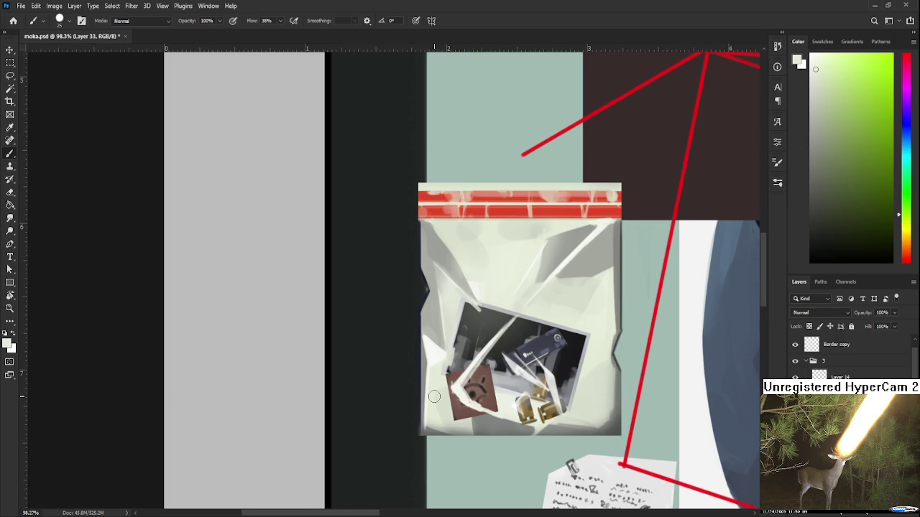
{"action": "key", "text": "e"}
{"action": "key", "text": "bracketright"}
{"action": "mouse_move", "coordinate": [453, 381]}
{"action": "left_mouse_down"}
{"action": "mouse_move", "coordinate": [488, 413]}
{"action": "mouse_move", "coordinate": [478, 363]}
{"action": "mouse_move", "coordinate": [518, 322]}
{"action": "mouse_move", "coordinate": [493, 353]}
{"action": "left_mouse_up"}
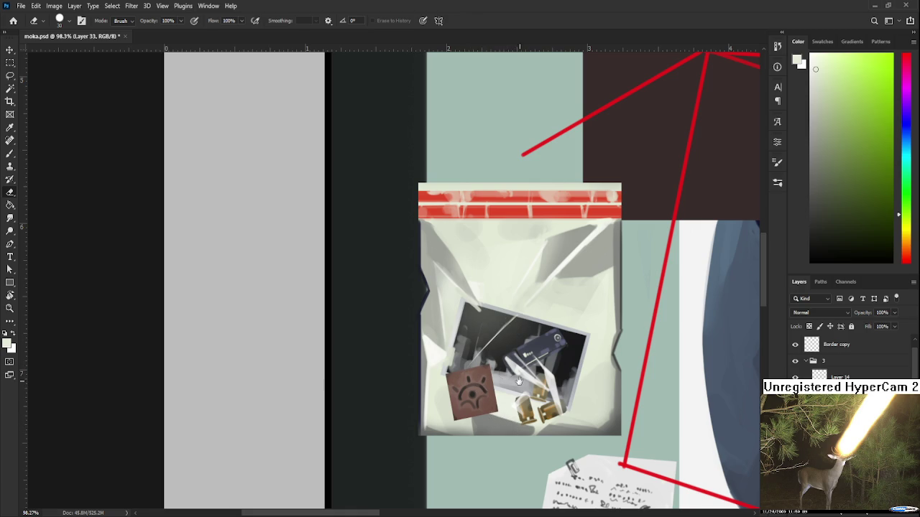
Step: Try a white diagonal streak across the tag, then undo it
{"action": "left_click_drag", "start_coordinate": [507, 428], "coordinate": [484, 417]}
{"action": "key", "text": "b"}
{"action": "left_click_drag", "start_coordinate": [471, 357], "coordinate": [433, 408]}
{"action": "key", "text": "ctrl+z"}
{"action": "key", "text": "ctrl+z"}
{"action": "key", "text": "ctrl+z"}
Step: With a size-8 brush, paint fine white highlights across the bag bottom and tag
{"action": "key", "text": "ctrl+z"}
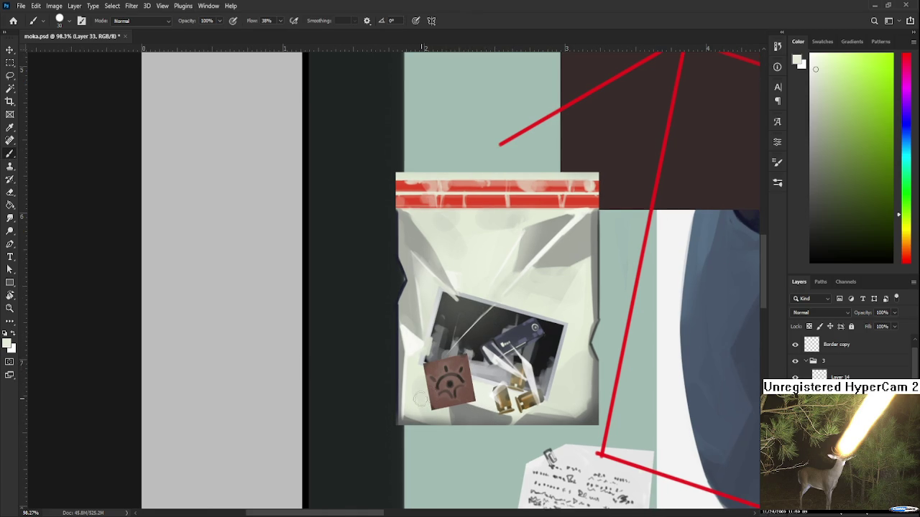
{"action": "key", "text": "bracketleft"}
{"action": "key", "text": "bracketleft"}
{"action": "key", "text": "bracketleft"}
{"action": "mouse_move", "coordinate": [399, 421]}
{"action": "left_mouse_down"}
{"action": "mouse_move", "coordinate": [434, 401]}
{"action": "mouse_move", "coordinate": [470, 414]}
{"action": "left_mouse_up"}
{"action": "key", "text": "ctrl+z"}
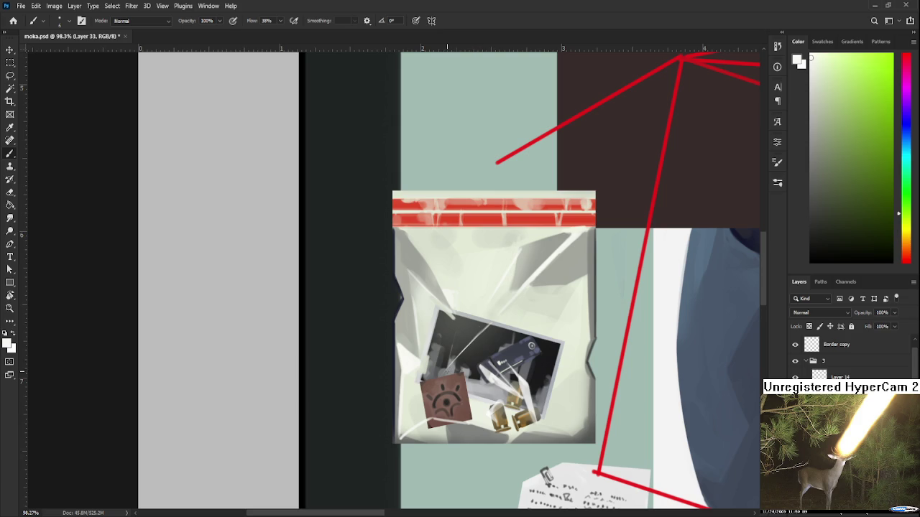
{"action": "left_click_drag", "start_coordinate": [448, 374], "coordinate": [453, 410]}
{"action": "key", "text": "ctrl+z"}
{"action": "mouse_move", "coordinate": [443, 372]}
{"action": "left_mouse_down"}
{"action": "mouse_move", "coordinate": [475, 399]}
{"action": "mouse_move", "coordinate": [452, 397]}
{"action": "mouse_move", "coordinate": [440, 377]}
{"action": "left_mouse_up"}
Step: Erase part of the white glare stroke lying over the photo
{"action": "key", "text": "e"}
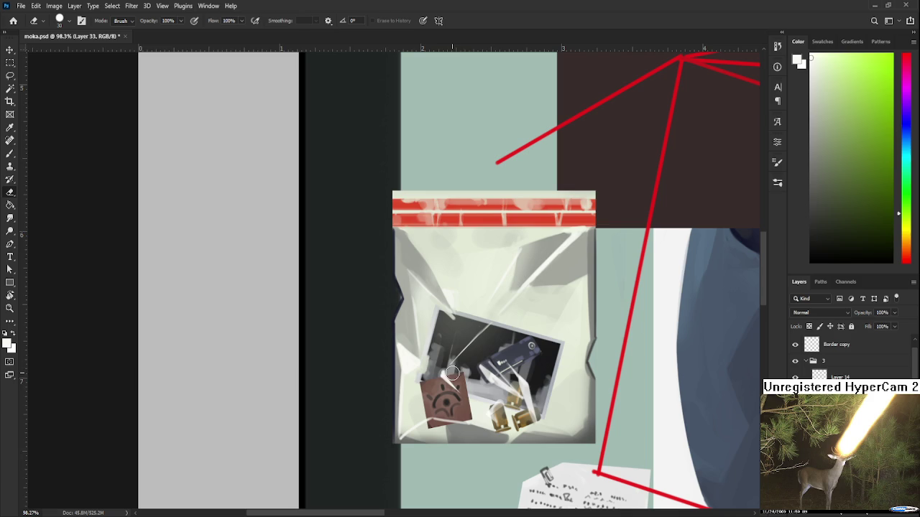
{"action": "mouse_move", "coordinate": [530, 344]}
{"action": "left_mouse_down"}
{"action": "mouse_move", "coordinate": [513, 332]}
{"action": "mouse_move", "coordinate": [557, 320]}
{"action": "left_mouse_up"}
{"action": "key", "text": "b"}
{"action": "key", "text": "ctrl+z"}
{"action": "key", "text": "e"}
{"action": "left_click_drag", "start_coordinate": [487, 331], "coordinate": [513, 335]}
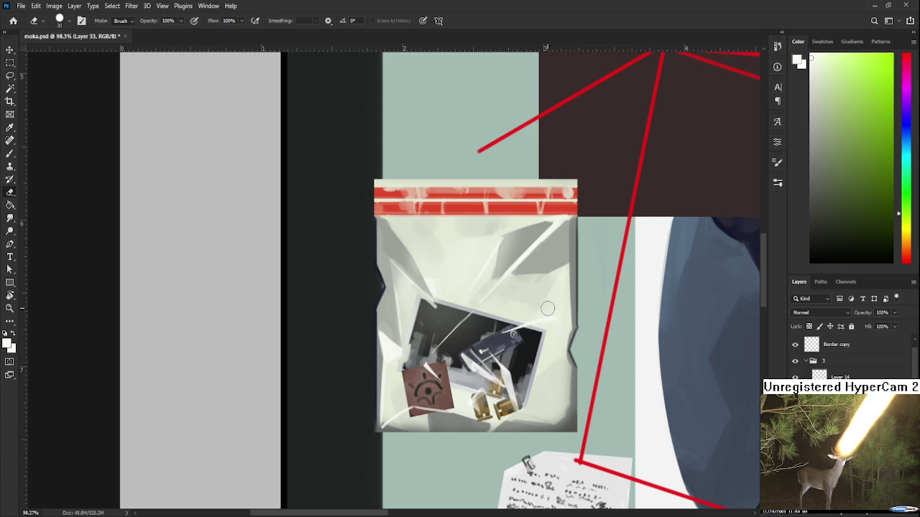
{"action": "left_click_drag", "start_coordinate": [565, 304], "coordinate": [541, 315]}
{"action": "key", "text": "b"}
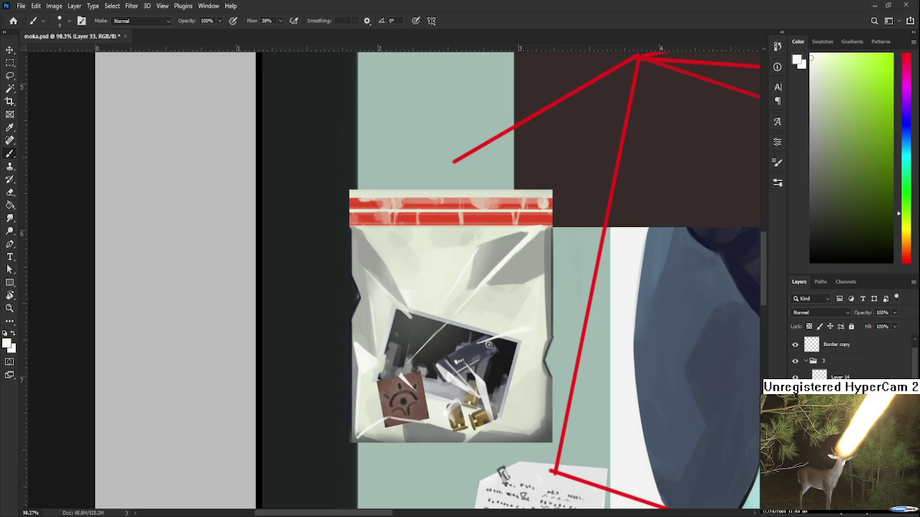
Step: Paint soft grey shading near the bag's crease with a size-80 brush, comparing before and after
{"action": "left_click_drag", "start_coordinate": [462, 309], "coordinate": [417, 349]}
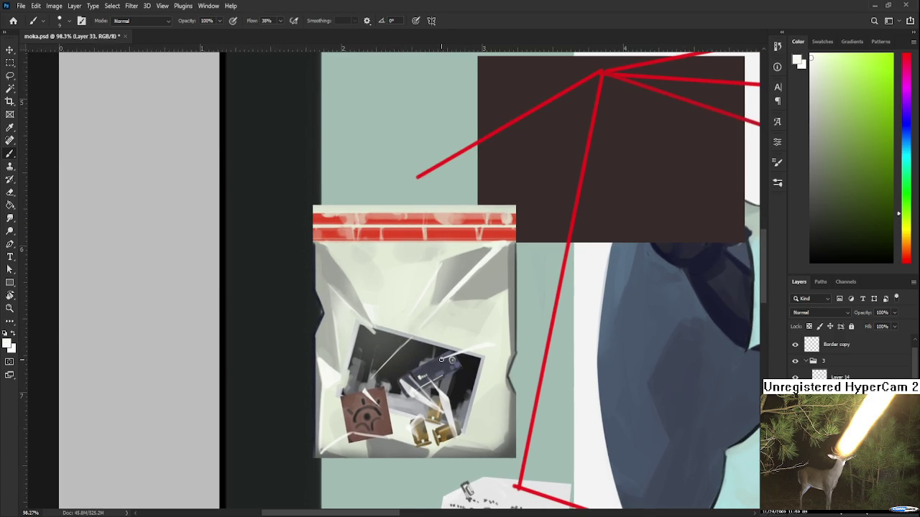
{"action": "left_click_drag", "start_coordinate": [467, 351], "coordinate": [449, 376]}
{"action": "key", "text": "bracketright"}
{"action": "key", "text": "bracketright"}
{"action": "key", "text": "bracketright"}
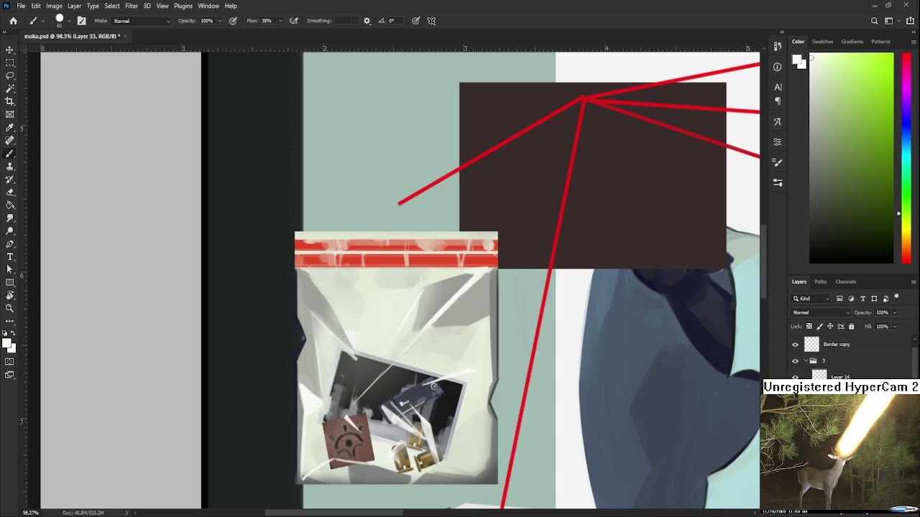
{"action": "key", "text": "bracketright"}
{"action": "key", "text": "bracketright"}
{"action": "left_click_drag", "start_coordinate": [448, 335], "coordinate": [471, 301]}
{"action": "key", "text": "ctrl+z"}
{"action": "key", "text": "ctrl+shift+z"}
{"action": "key", "text": "ctrl+z"}
{"action": "key", "text": "ctrl+z"}
{"action": "key", "text": "ctrl+z"}
{"action": "key", "text": "ctrl+shift+z"}
{"action": "key", "text": "ctrl+z"}
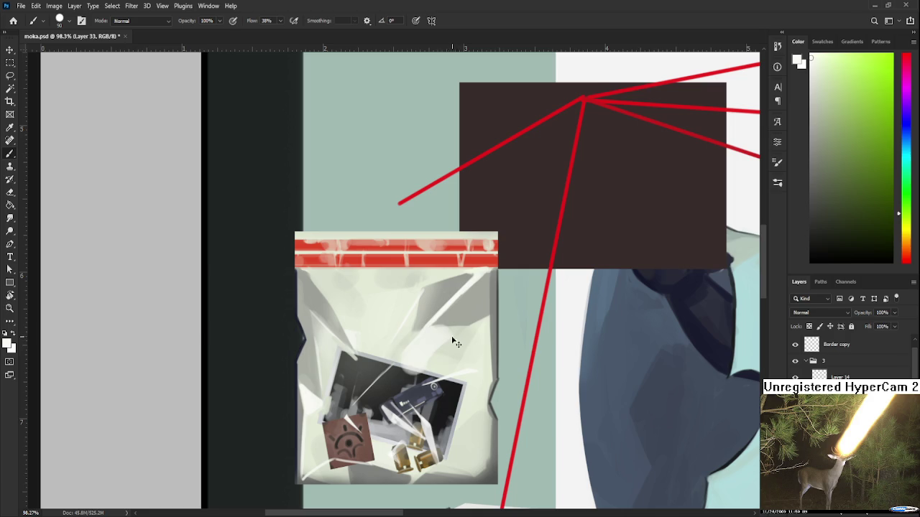
Step: Paint a light glare on the bag's upper-right fold, then erase part with a size-50 eraser
{"action": "key", "text": "e"}
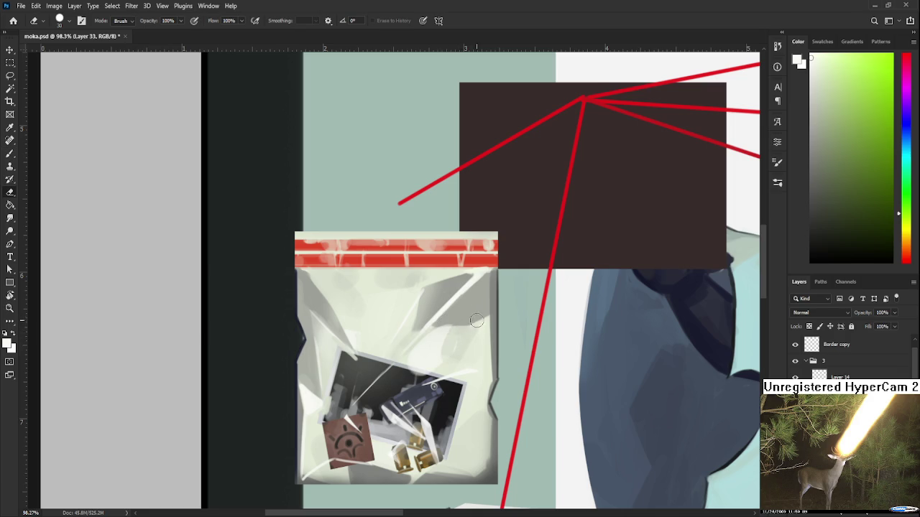
{"action": "key", "text": "bracketright"}
{"action": "key", "text": "bracketright"}
{"action": "key", "text": "b"}
{"action": "left_click_drag", "start_coordinate": [474, 305], "coordinate": [449, 339]}
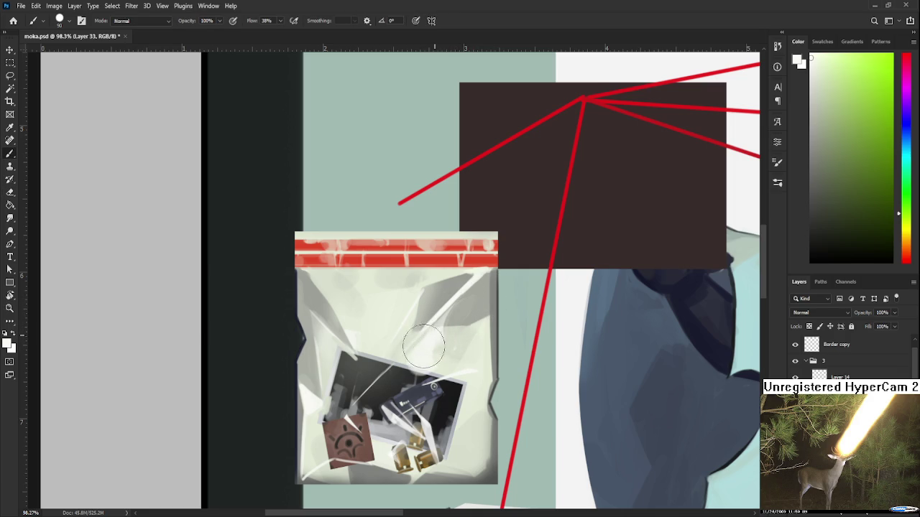
{"action": "key", "text": "e"}
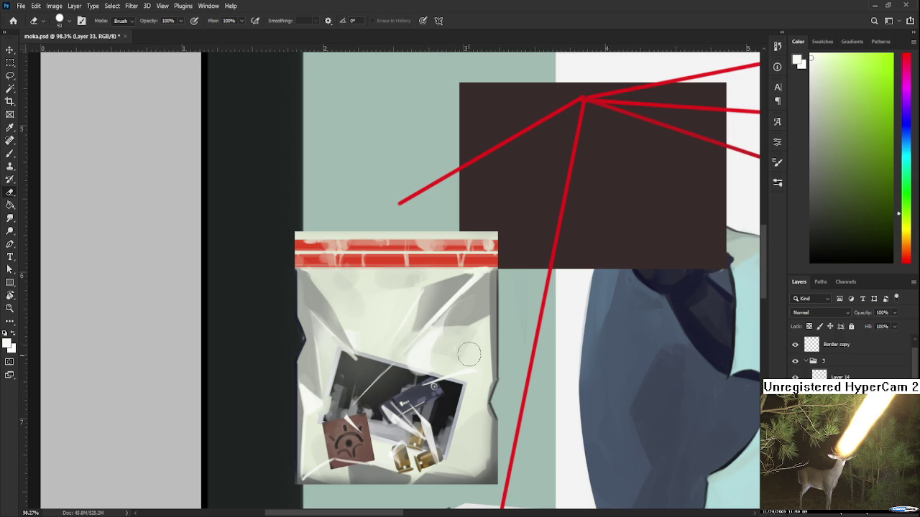
{"action": "left_click_drag", "start_coordinate": [466, 305], "coordinate": [451, 329]}
{"action": "scroll", "coordinate": [491, 297], "scroll_direction": "down", "scroll_amount": 3}
{"action": "scroll", "coordinate": [460, 305], "scroll_direction": "down", "scroll_amount": 2}
{"action": "scroll", "coordinate": [425, 314], "scroll_direction": "down", "scroll_amount": 2}
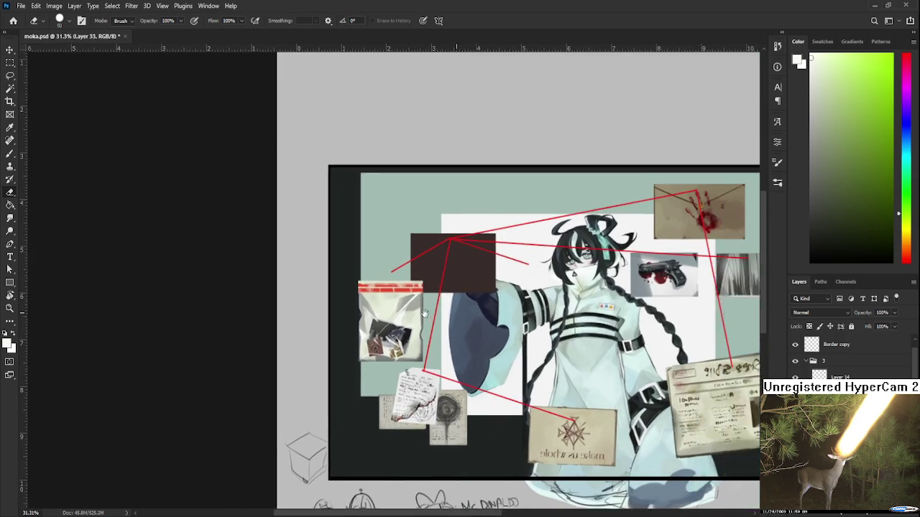
{"action": "left_click_drag", "start_coordinate": [425, 314], "coordinate": [325, 326]}
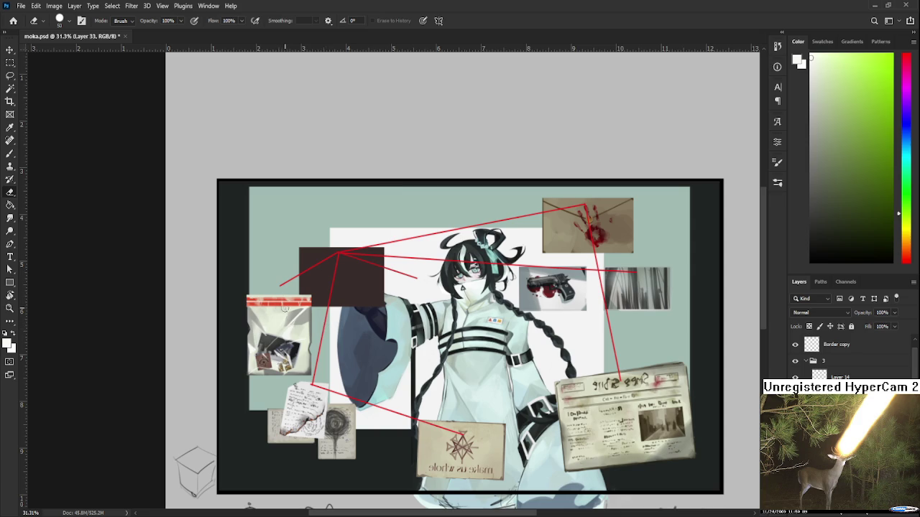
{"action": "key", "text": "b"}
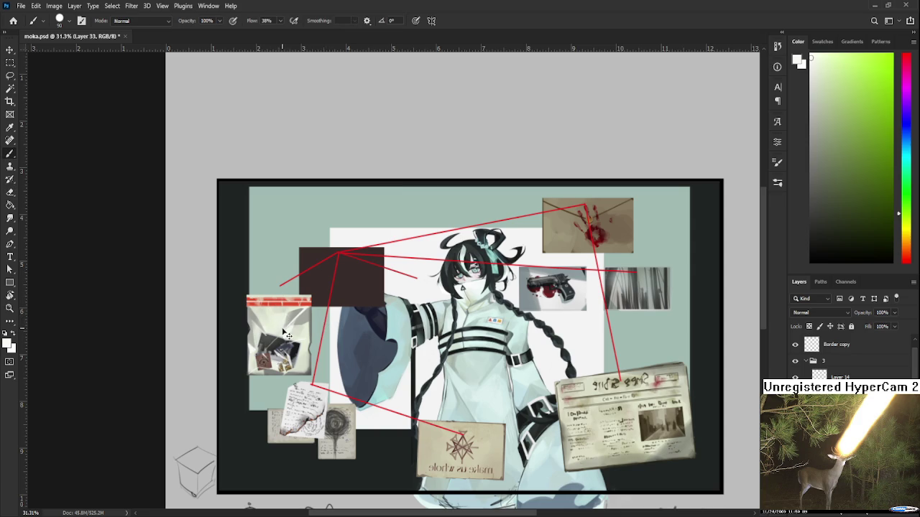
{"action": "key", "text": "e"}
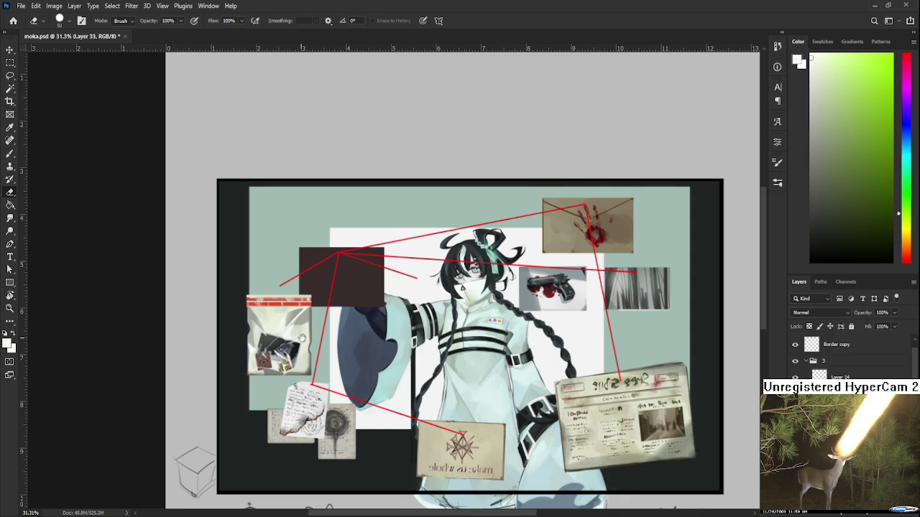
{"action": "left_click_drag", "start_coordinate": [299, 312], "coordinate": [309, 314]}
{"action": "key", "text": "b"}
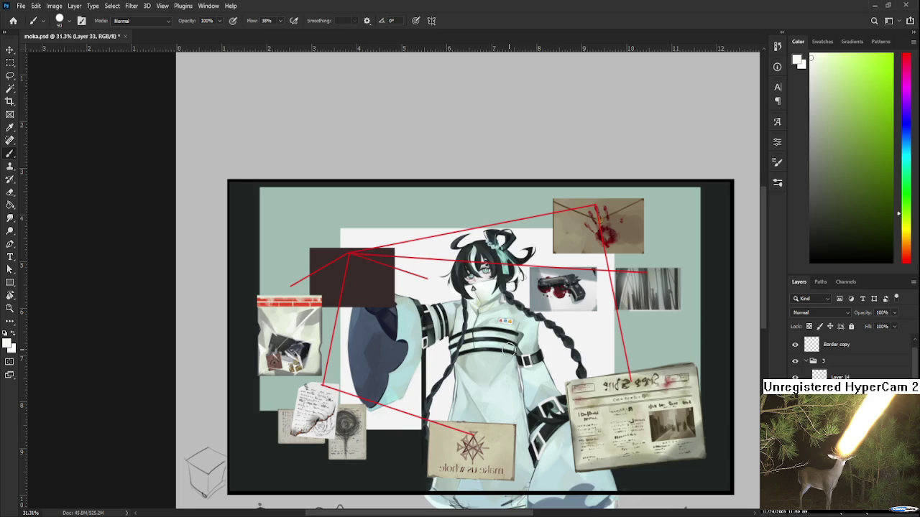
Step: Zoom in on the bag, set the brush size to 35 and pick the Eraser
{"action": "scroll", "coordinate": [510, 349], "scroll_direction": "up", "scroll_amount": 2}
{"action": "scroll", "coordinate": [496, 359], "scroll_direction": "up", "scroll_amount": 2}
{"action": "scroll", "coordinate": [470, 375], "scroll_direction": "up", "scroll_amount": 1}
{"action": "scroll", "coordinate": [471, 376], "scroll_direction": "up", "scroll_amount": 2}
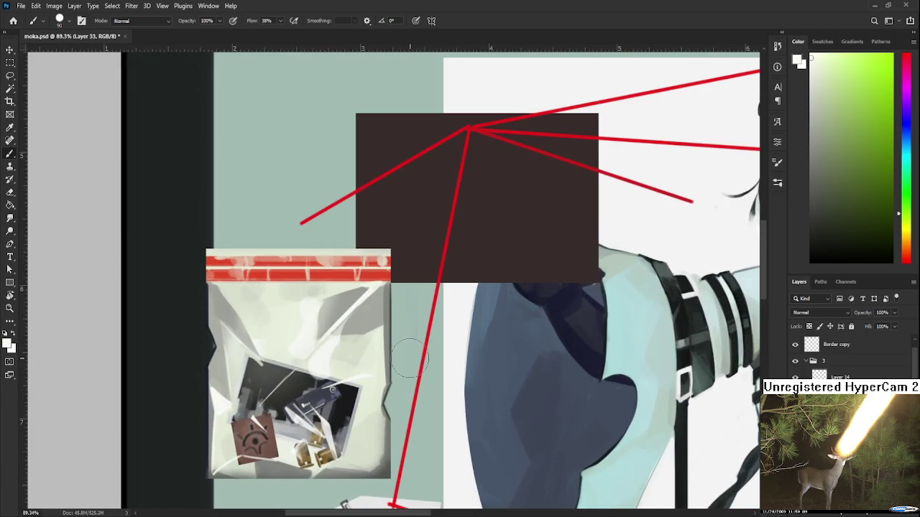
{"action": "scroll", "coordinate": [344, 301], "scroll_direction": "up", "scroll_amount": 1}
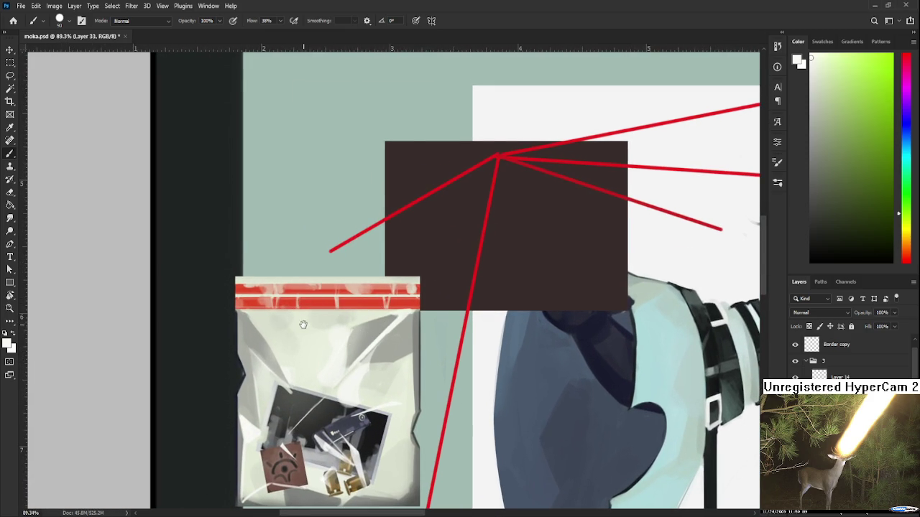
{"action": "scroll", "coordinate": [323, 323], "scroll_direction": "left", "scroll_amount": 1}
{"action": "key", "text": "bracketleft"}
{"action": "key", "text": "bracketleft"}
{"action": "key", "text": "bracketleft"}
{"action": "key", "text": "bracketleft"}
{"action": "key", "text": "bracketleft"}
{"action": "key", "text": "bracketleft"}
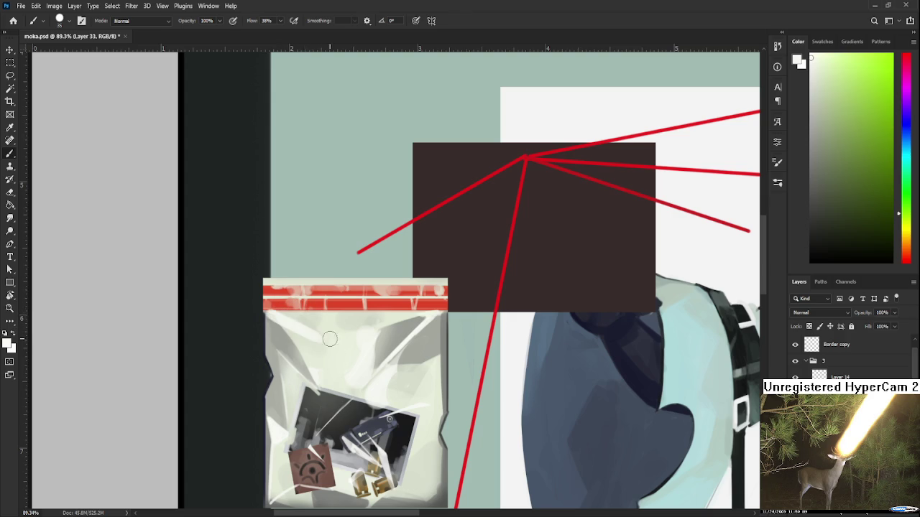
{"action": "key", "text": "e"}
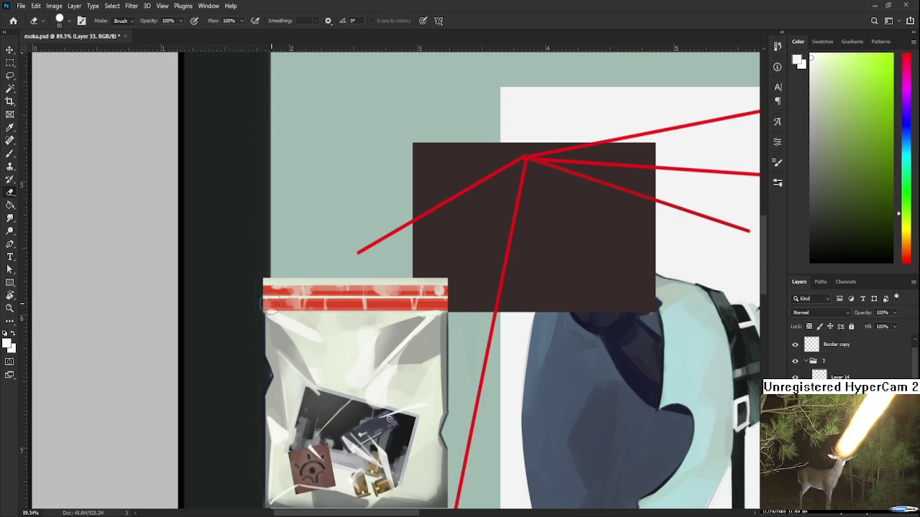
Step: Zoom back out and save moka.psd with Ctrl+S
{"action": "scroll", "coordinate": [341, 329], "scroll_direction": "down", "scroll_amount": 1}
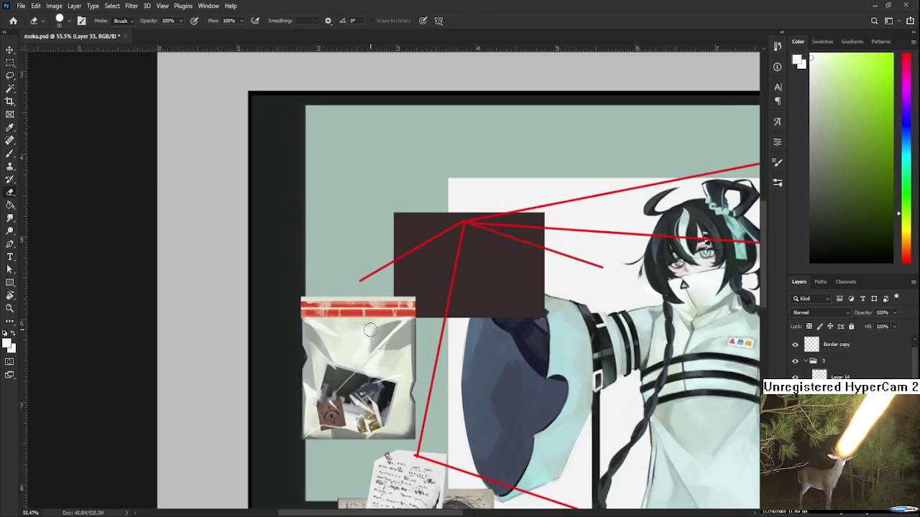
{"action": "scroll", "coordinate": [374, 329], "scroll_direction": "down", "scroll_amount": 1}
{"action": "scroll", "coordinate": [374, 329], "scroll_direction": "down", "scroll_amount": 1}
{"action": "scroll", "coordinate": [388, 394], "scroll_direction": "down", "scroll_amount": 1}
{"action": "scroll", "coordinate": [388, 394], "scroll_direction": "down", "scroll_amount": 1}
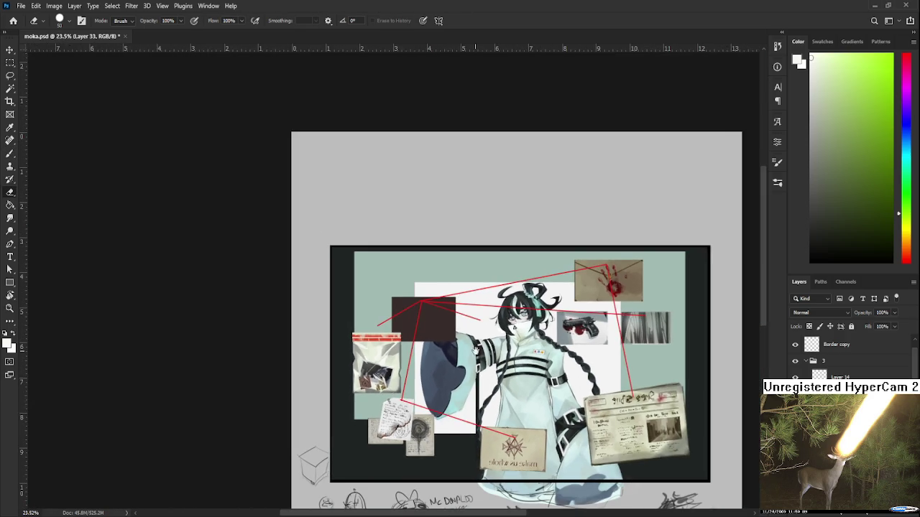
{"action": "scroll", "coordinate": [382, 331], "scroll_direction": "right", "scroll_amount": 2}
{"action": "key", "text": "ctrl+s"}
{"action": "scroll", "coordinate": [382, 330], "scroll_direction": "up", "scroll_amount": 2}
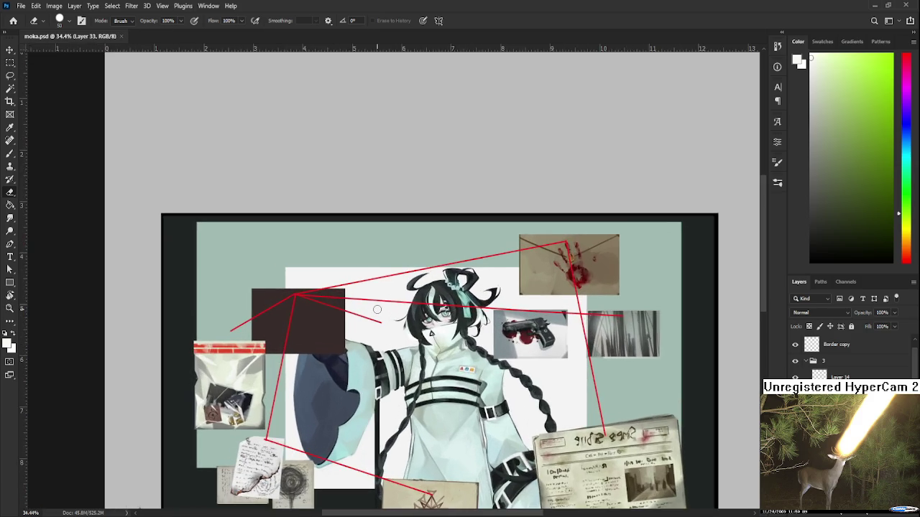
{"action": "scroll", "coordinate": [379, 316], "scroll_direction": "left", "scroll_amount": 1}
{"action": "scroll", "coordinate": [376, 302], "scroll_direction": "right", "scroll_amount": 1}
{"action": "scroll", "coordinate": [373, 304], "scroll_direction": "down", "scroll_amount": 1}
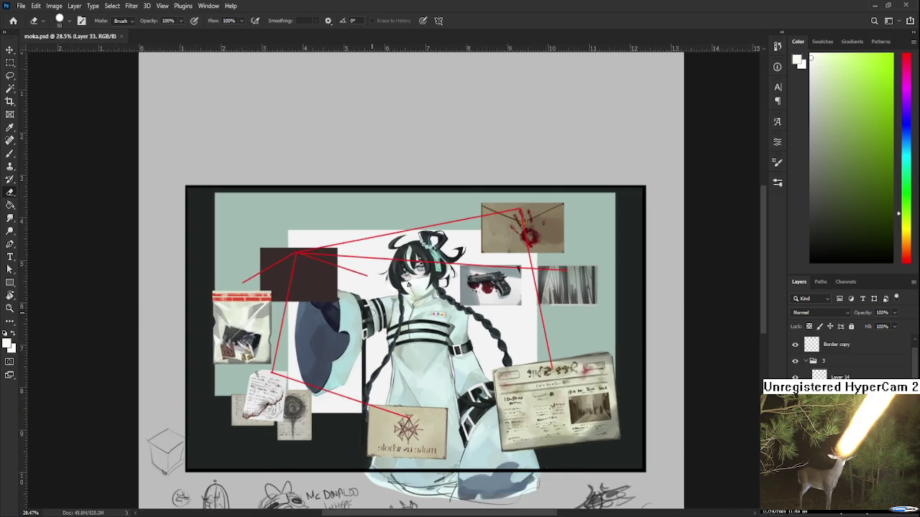
{"action": "scroll", "coordinate": [352, 324], "scroll_direction": "left", "scroll_amount": 1}
{"action": "scroll", "coordinate": [331, 337], "scroll_direction": "right", "scroll_amount": 1}
{"action": "scroll", "coordinate": [296, 368], "scroll_direction": "left", "scroll_amount": 1}
{"action": "scroll", "coordinate": [287, 369], "scroll_direction": "up", "scroll_amount": 1}
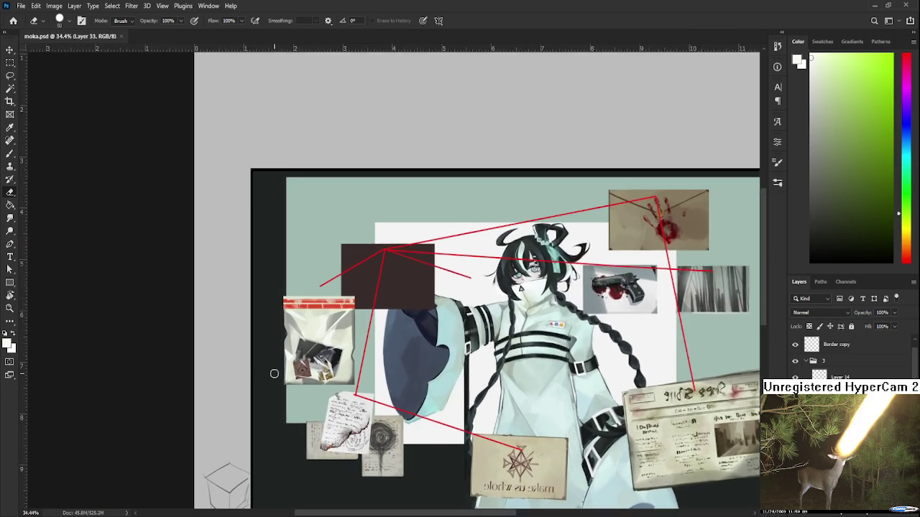
{"action": "scroll", "coordinate": [273, 372], "scroll_direction": "up", "scroll_amount": 1}
{"action": "scroll", "coordinate": [273, 372], "scroll_direction": "left", "scroll_amount": 1}
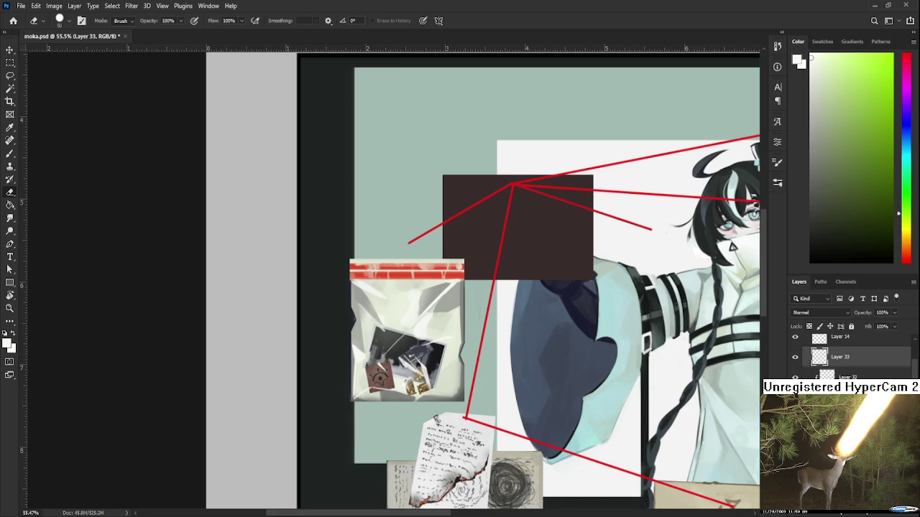
Step: Select the group above Layer 14, then make Layer 33 the active layer
{"action": "scroll", "coordinate": [851, 355], "scroll_direction": "down", "scroll_amount": 2}
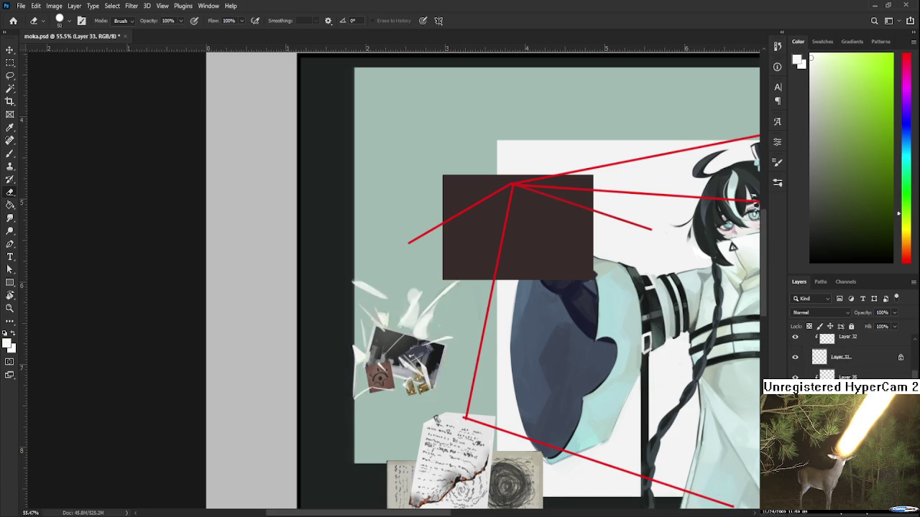
{"action": "key", "text": "h"}
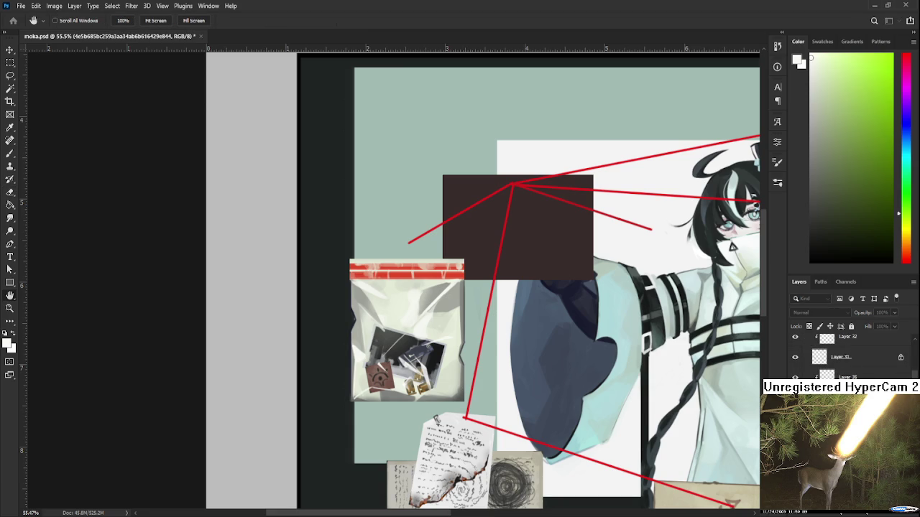
{"action": "key", "text": "e"}
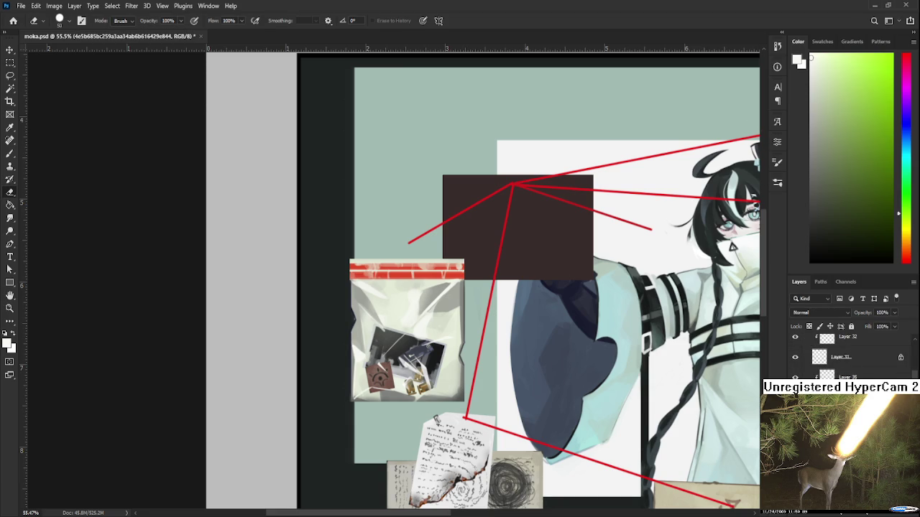
{"action": "scroll", "coordinate": [393, 288], "scroll_direction": "up", "scroll_amount": 2}
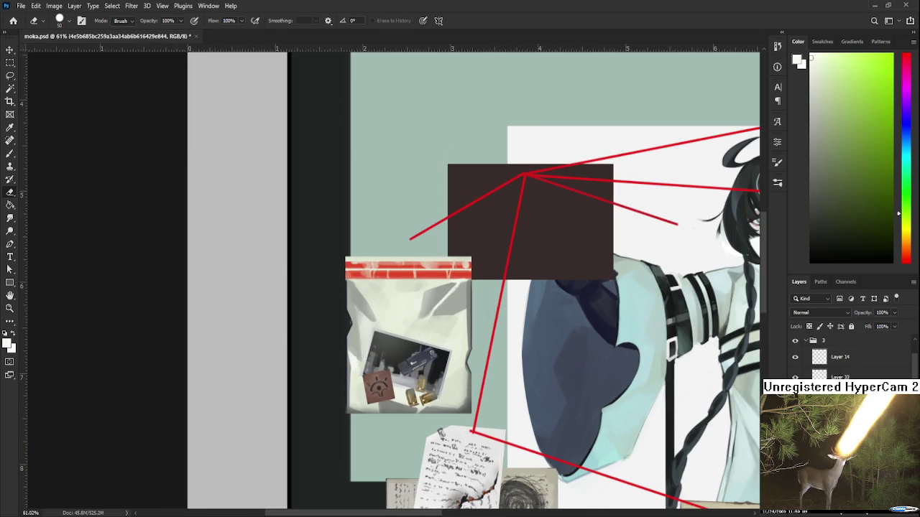
{"action": "left_click", "coordinate": [812, 340]}
{"action": "left_click", "coordinate": [818, 375]}
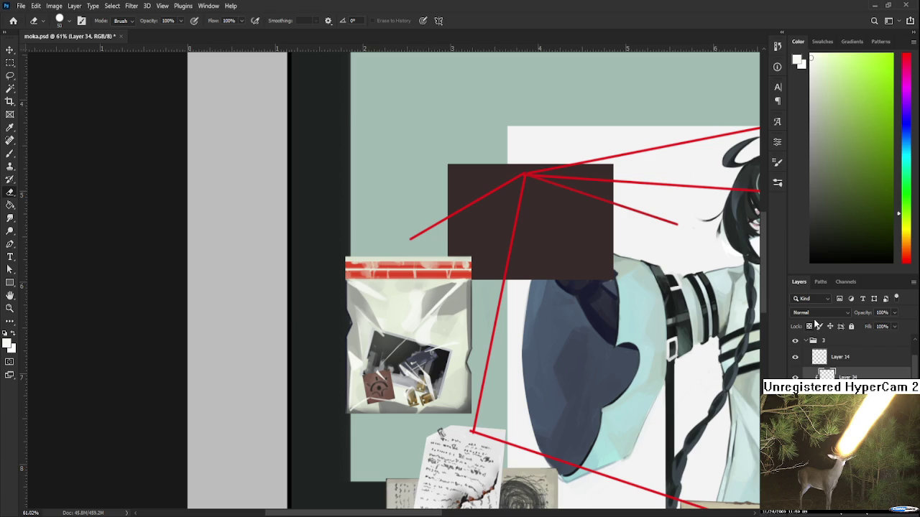
{"action": "scroll", "coordinate": [814, 314], "scroll_direction": "down", "scroll_amount": 3}
Step: Switch to the Brush and sample a blue-grey colour from the artwork
{"action": "key", "text": "b"}
{"action": "left_click", "coordinate": [558, 319], "text": "alt"}
{"action": "scroll", "coordinate": [460, 335], "scroll_direction": "down", "scroll_amount": 2}
{"action": "scroll", "coordinate": [460, 335], "scroll_direction": "down", "scroll_amount": 1}
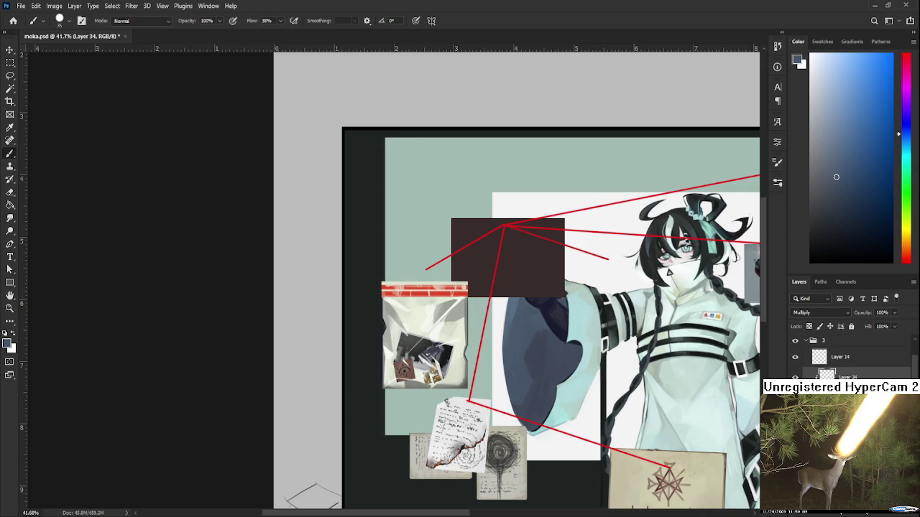